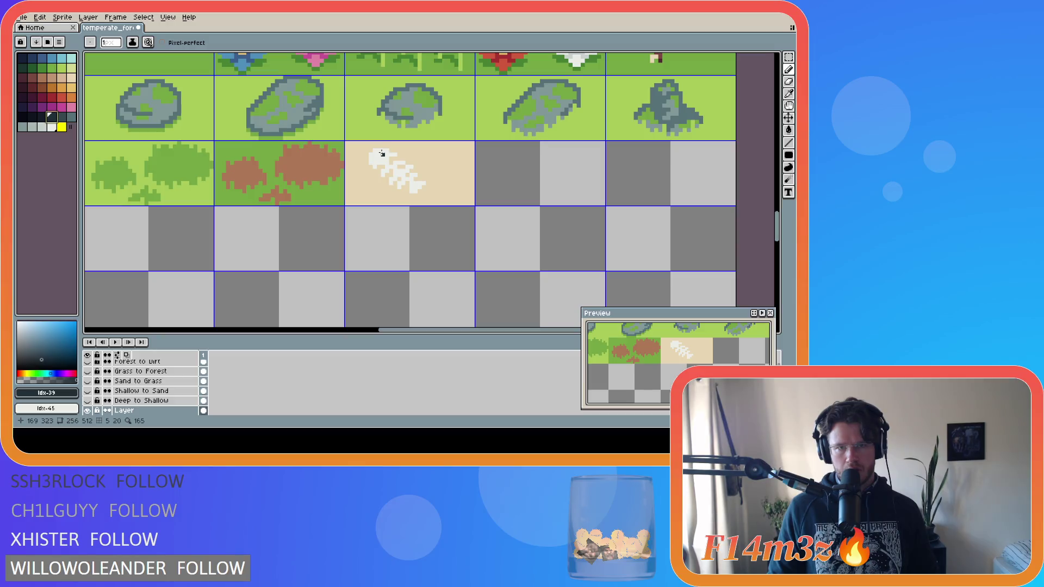
Undo the dark eye pixel on the fish skeleton and try several pale palette swatches
click(382, 154)
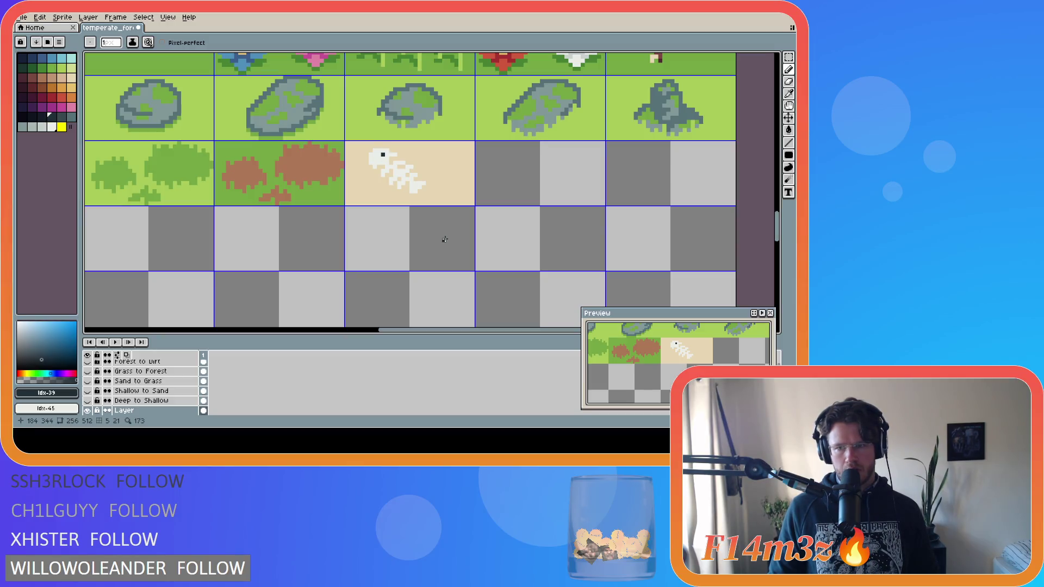
key(ctrl+z)
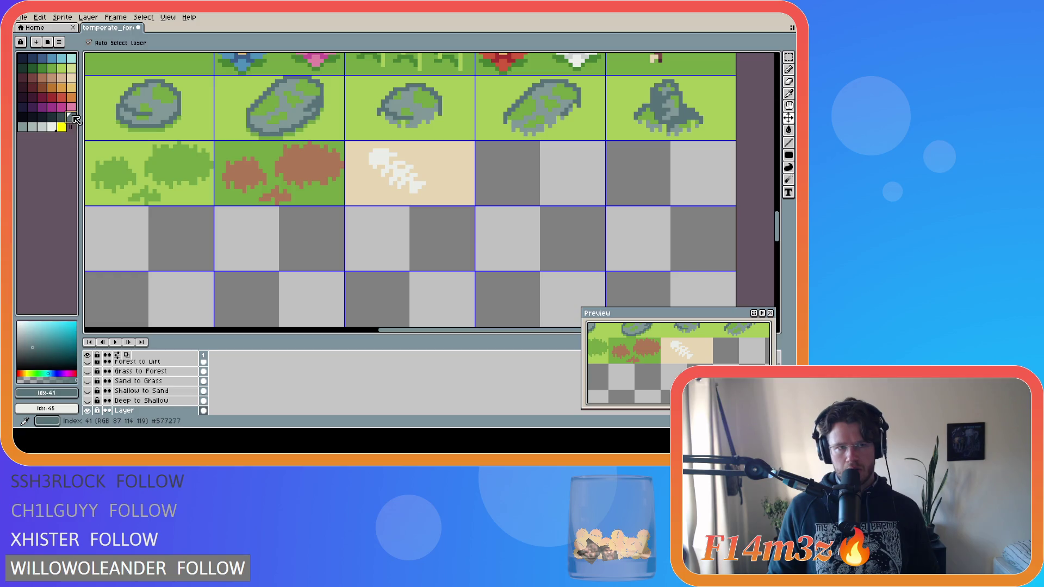
alt+click(390, 162)
alt+click(379, 153)
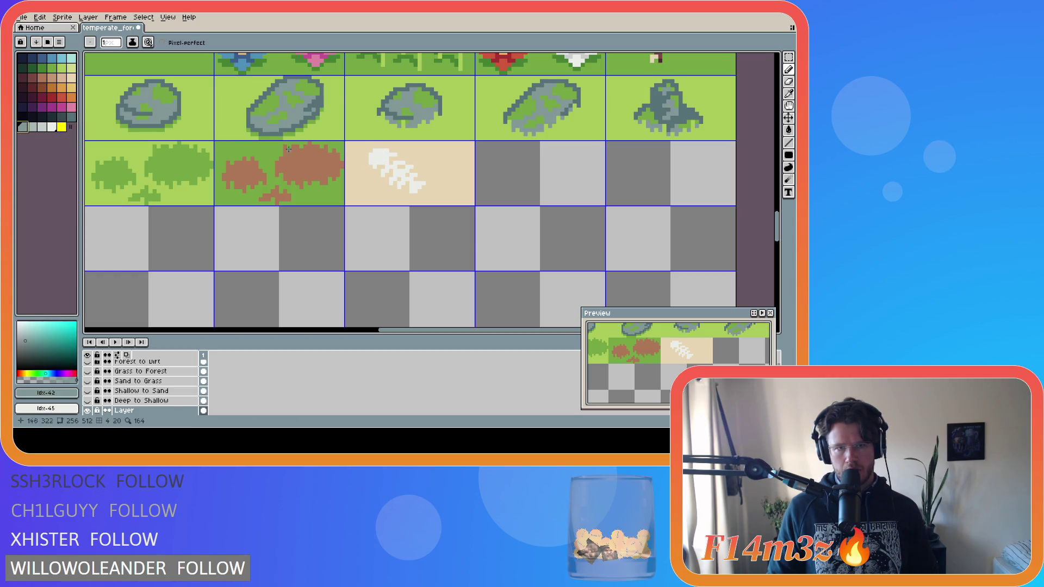
alt+click(380, 153)
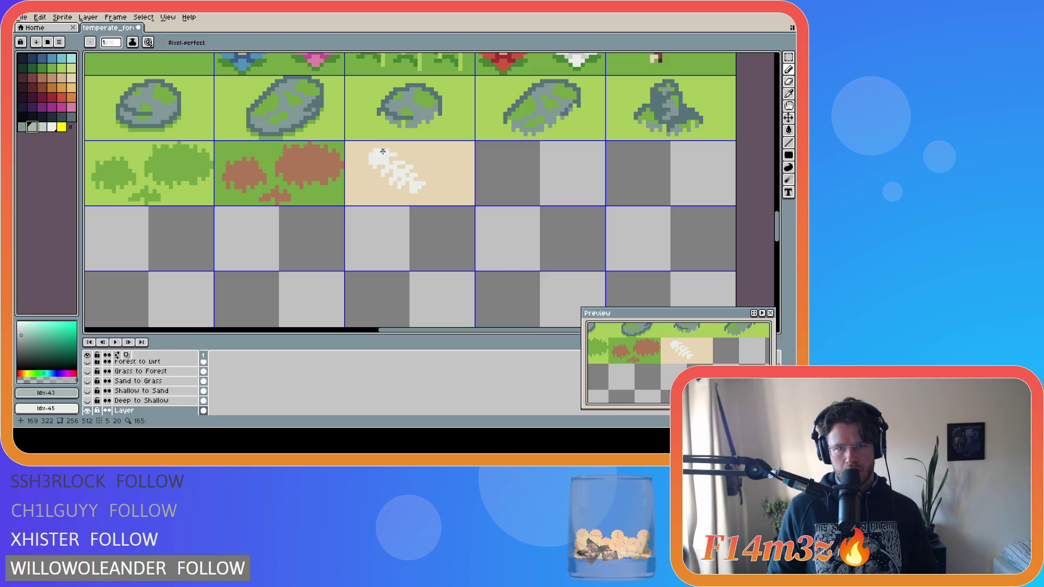
click(42, 126)
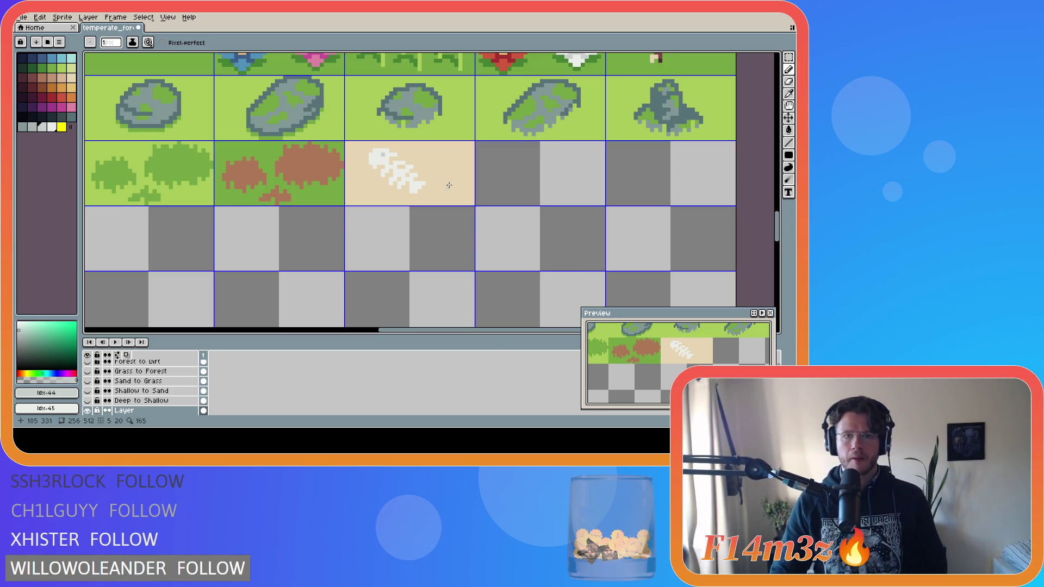
Alt-pick bone-white and sand, undo three stray strokes, and choose tan #d7b594
key(alt)
alt+click(405, 163)
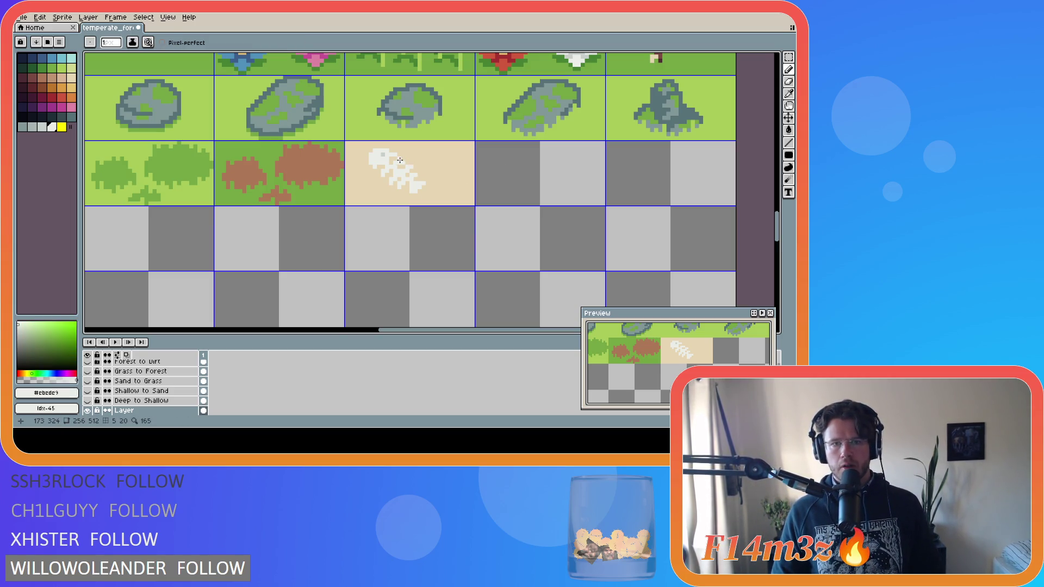
alt+click(402, 162)
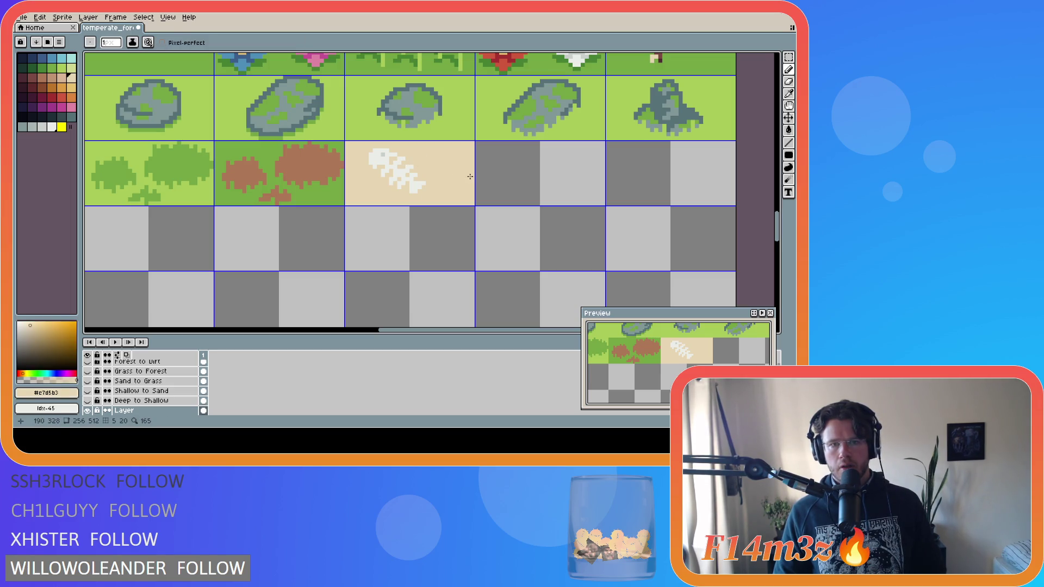
alt+click(420, 171)
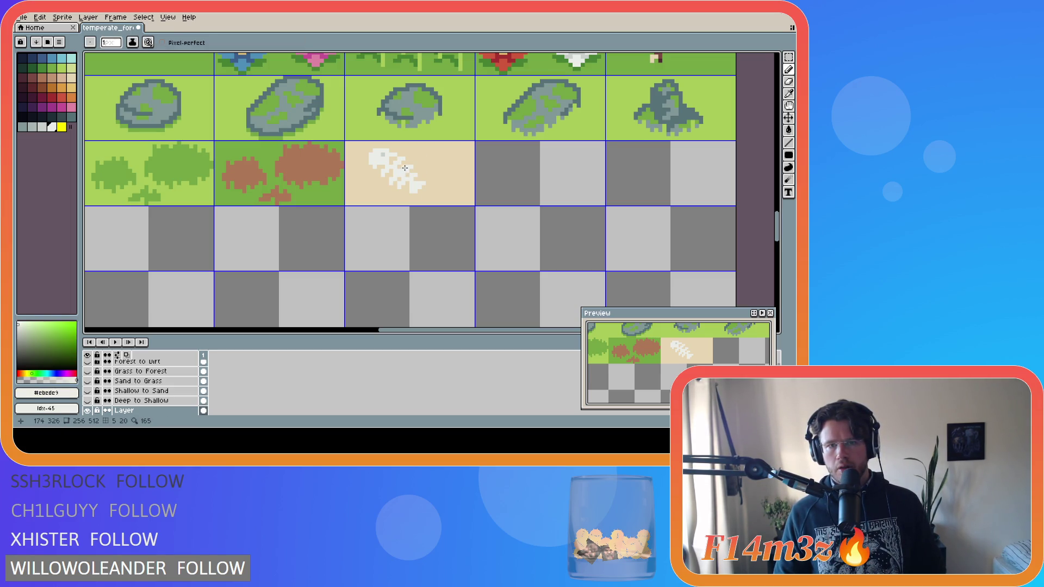
key(ctrl+z)
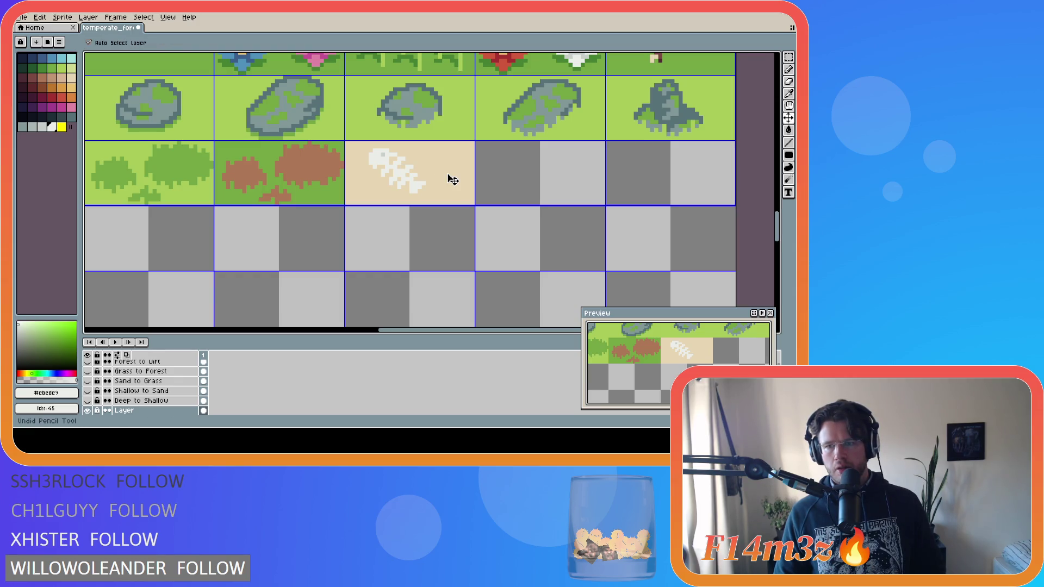
key(ctrl+z)
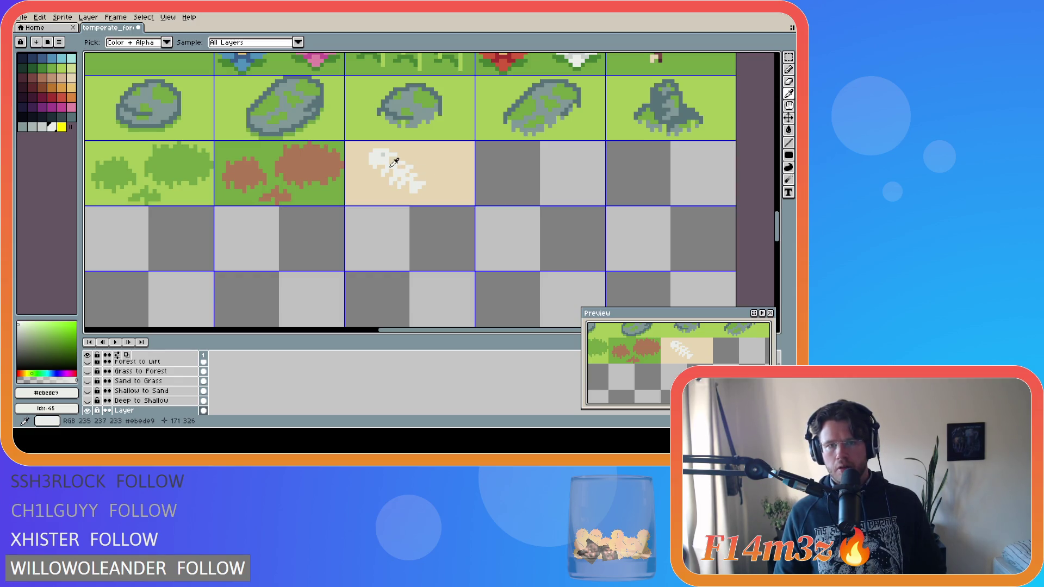
key(ctrl+z)
key(ctrl+z)
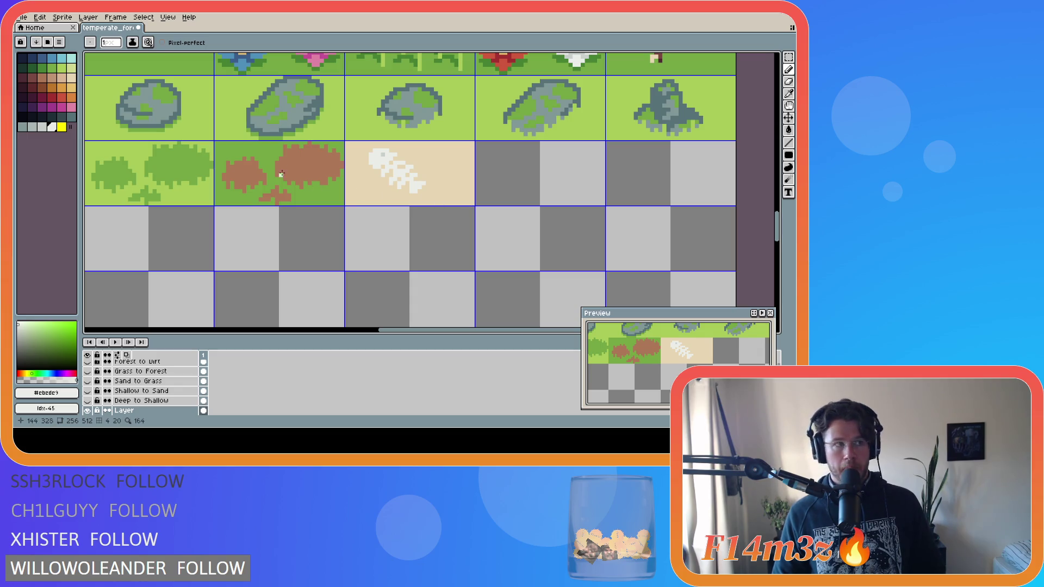
click(61, 78)
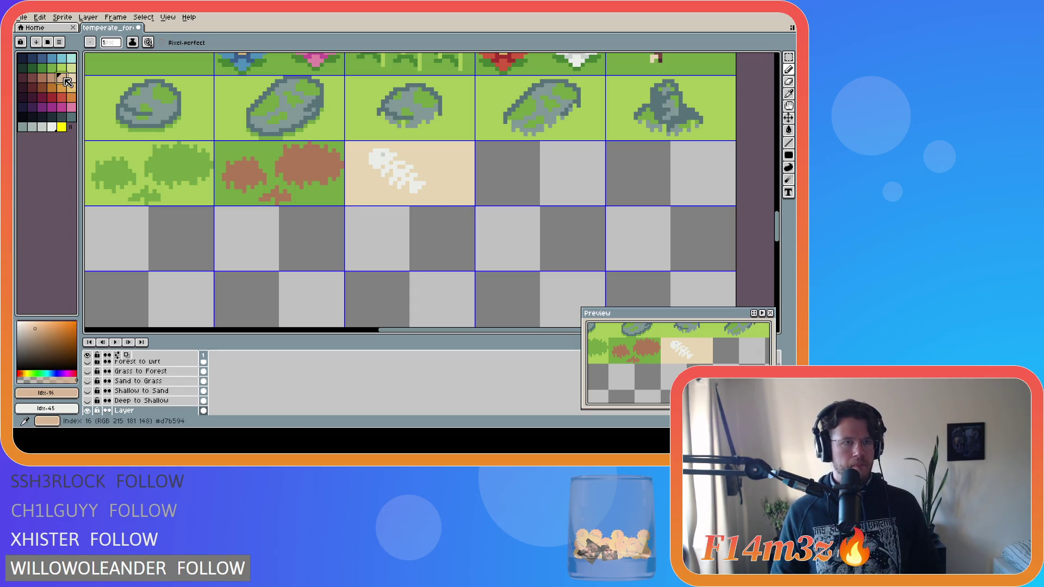
Pencil tan shading pixels onto the fish skeleton's head and bones
click(375, 168)
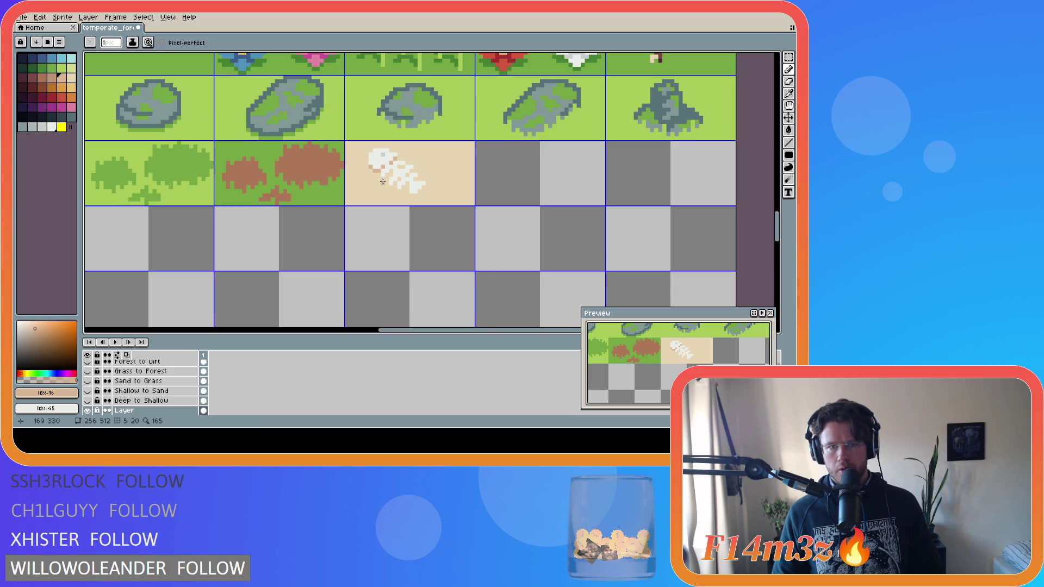
drag(399, 165, 402, 165)
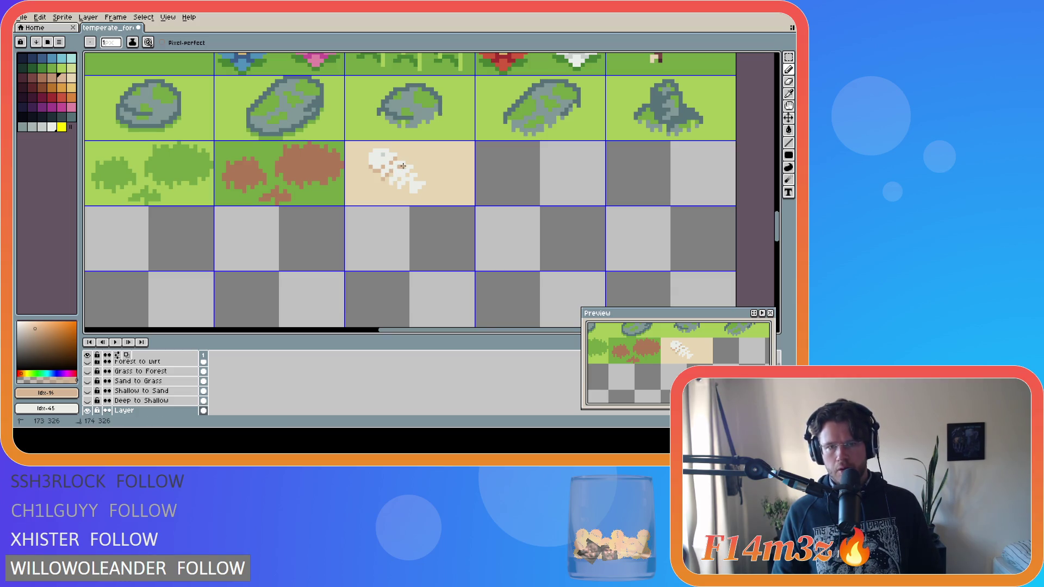
click(400, 179)
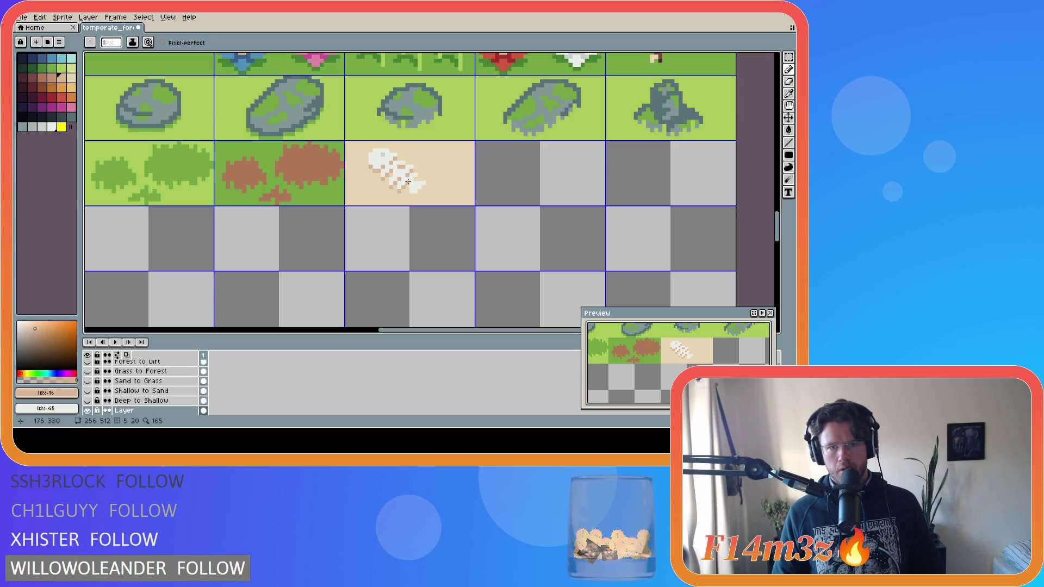
click(422, 191)
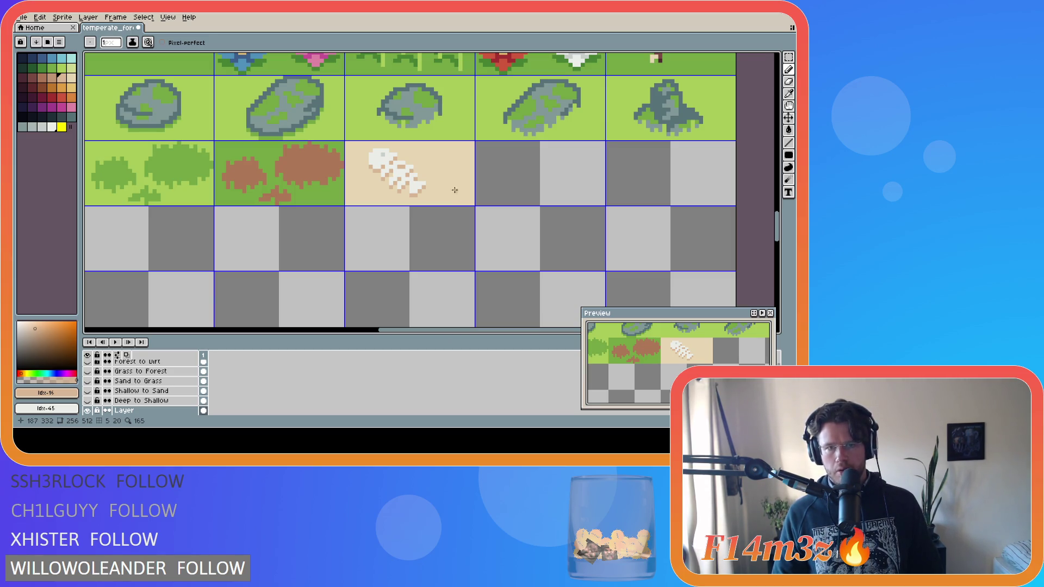
Sample skeleton, sand and darker tan colours, paint a pixel, then undo the last stroke
alt+click(401, 160)
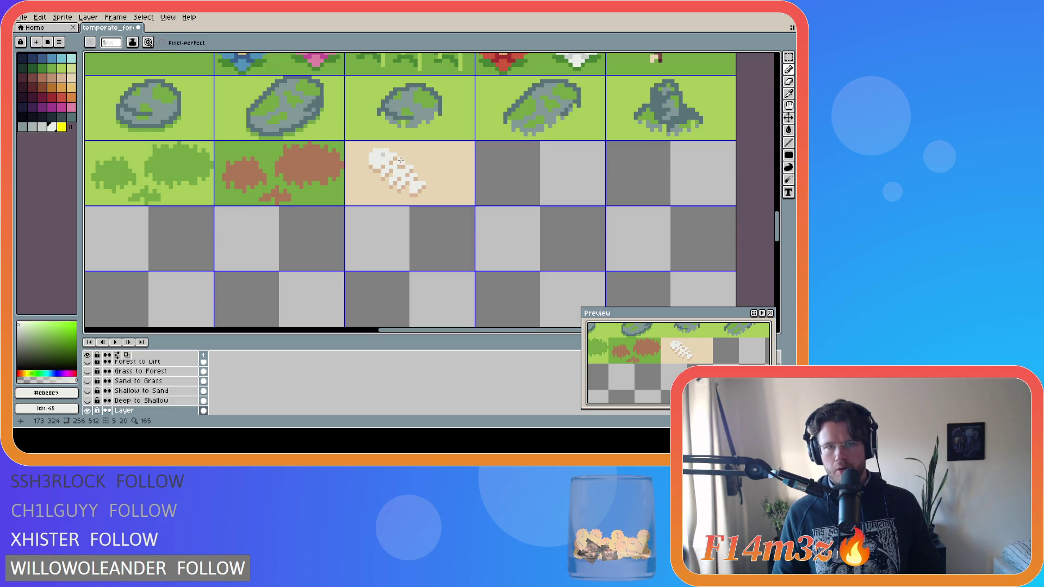
click(401, 160)
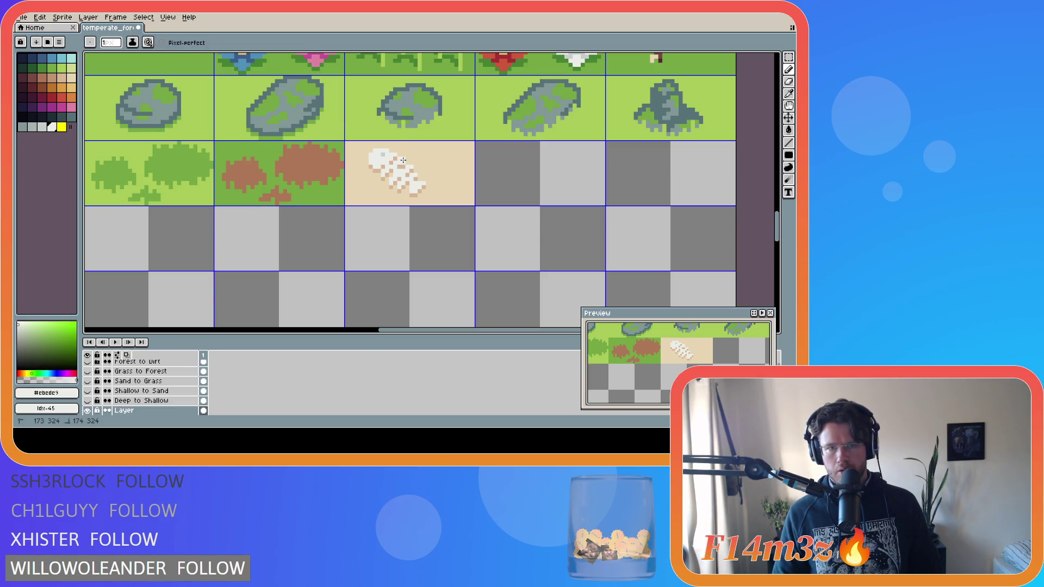
alt+click(401, 162)
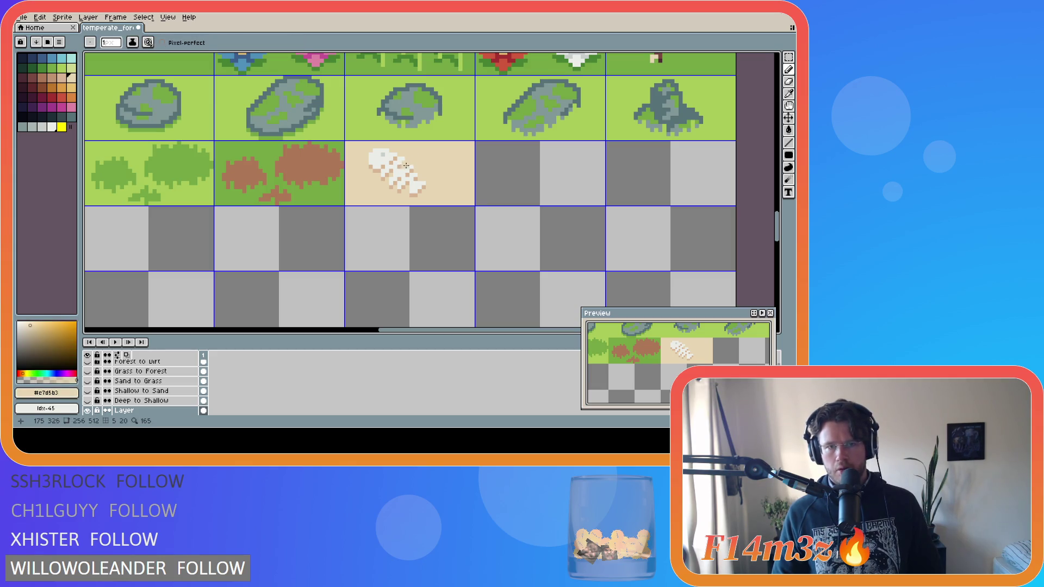
alt+click(401, 163)
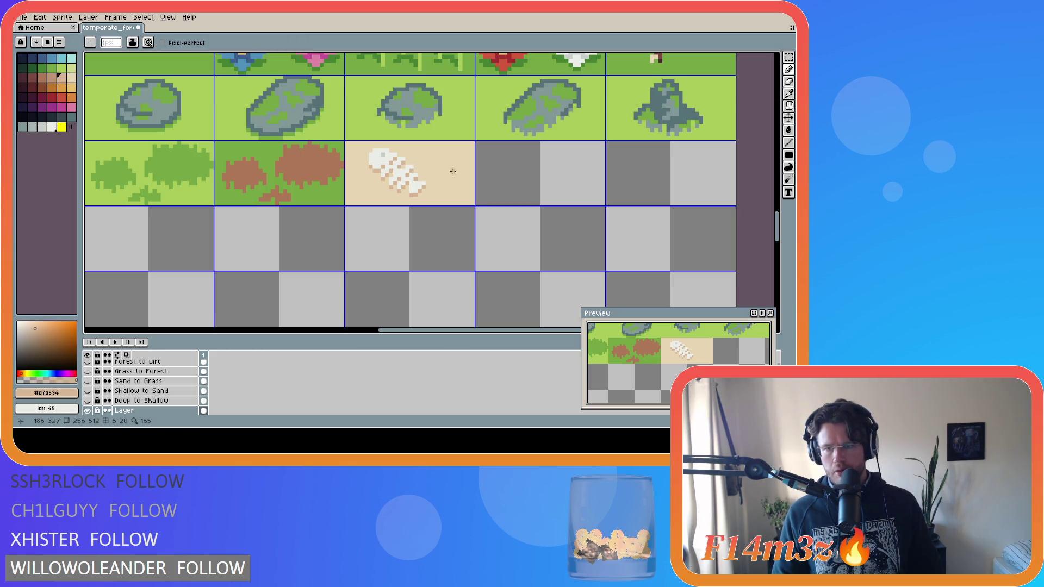
key(ctrl+z)
key(ctrl+z)
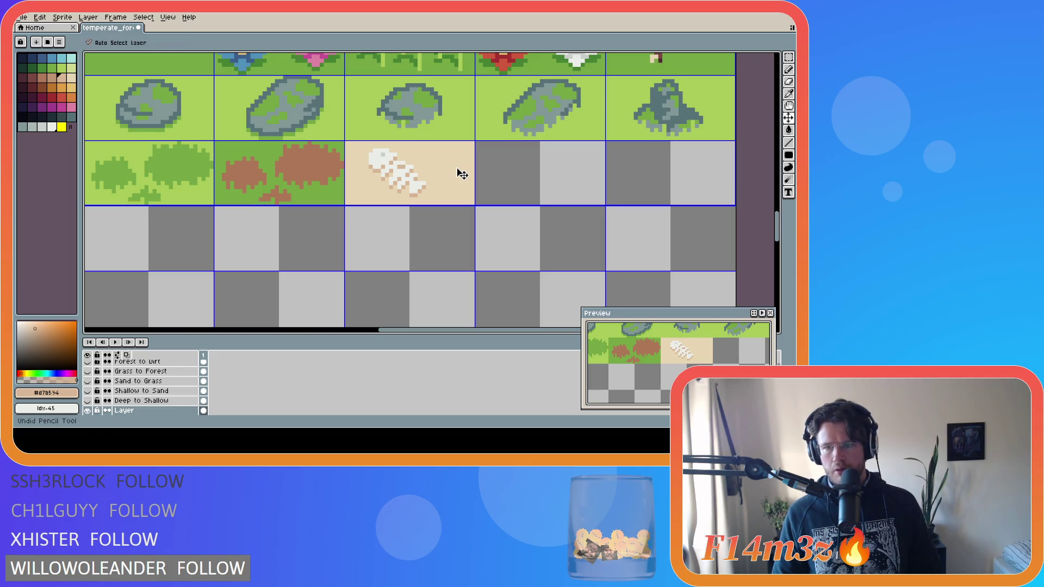
Restore the shading stroke, sample sand beige and darker tan, and keep the latest stroke
key(ctrl+y)
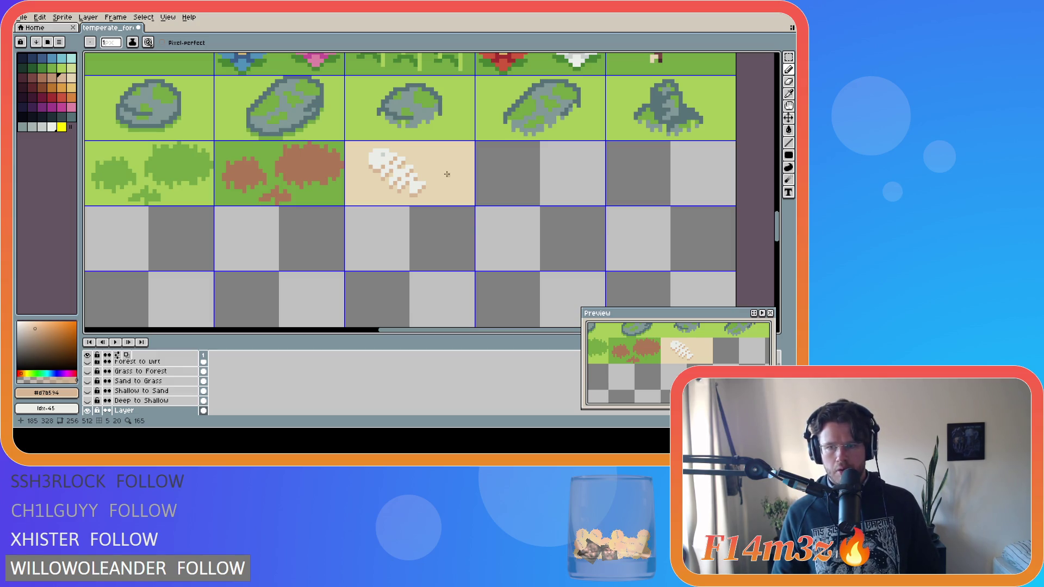
alt+click(385, 201)
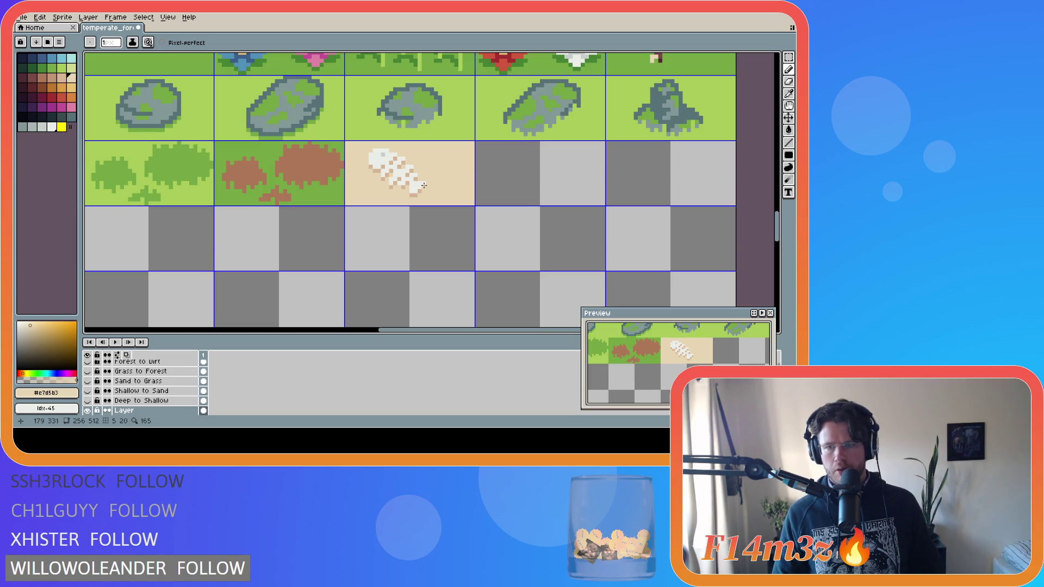
alt+click(391, 186)
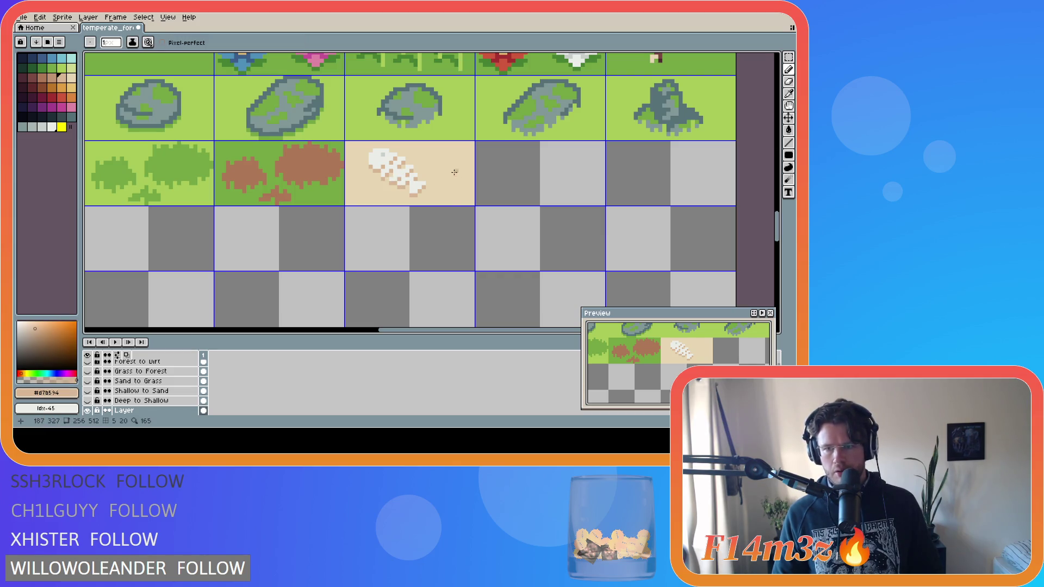
key(ctrl+z)
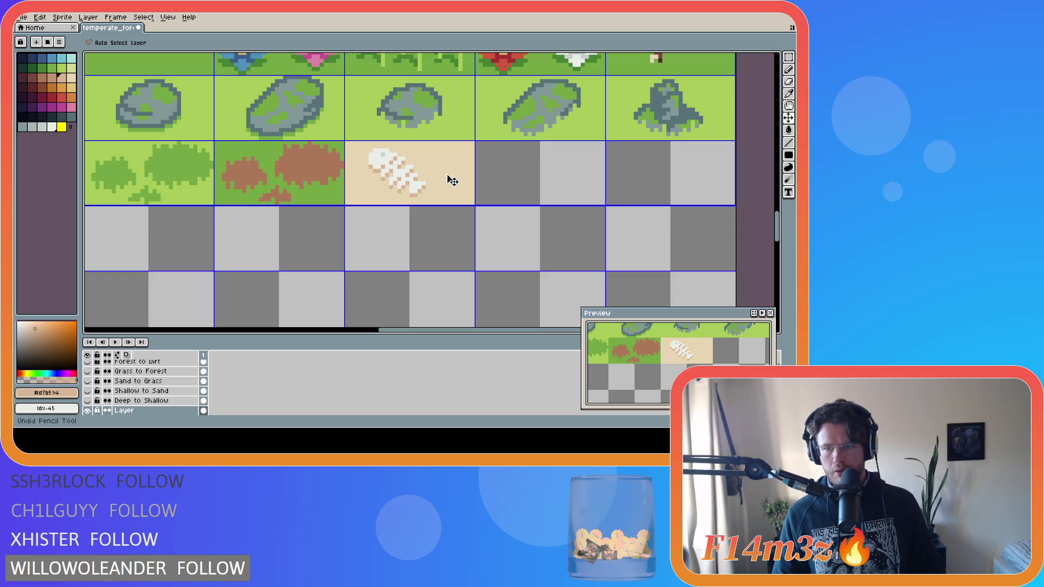
key(ctrl+y)
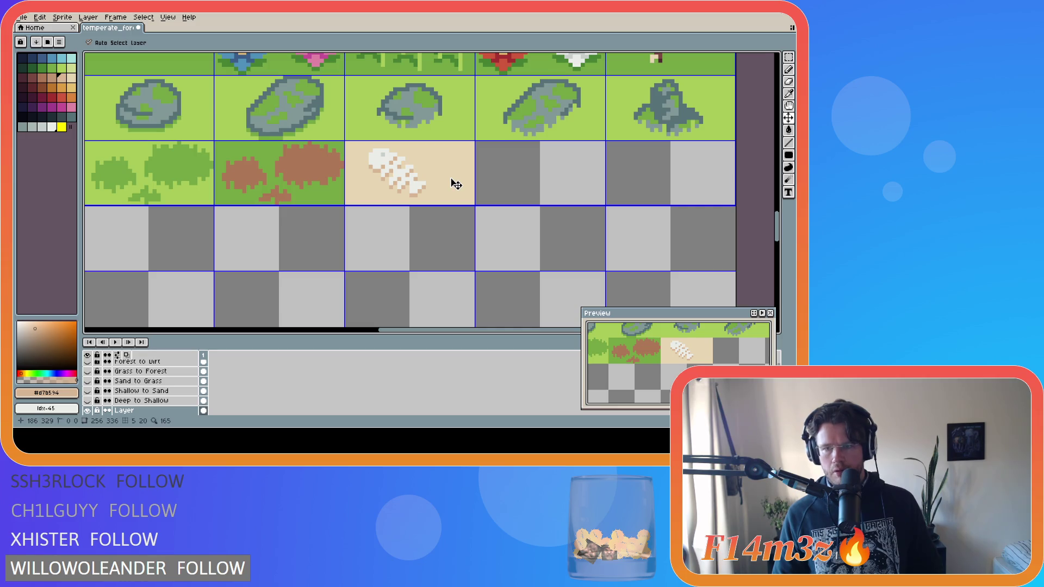
key(ctrl+z)
key(ctrl+y)
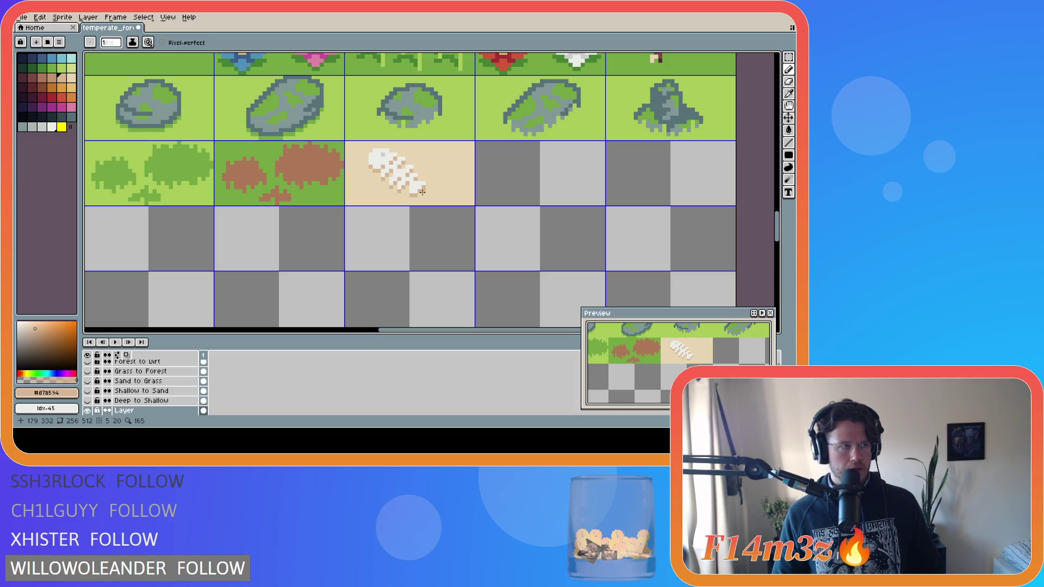
Marquee-select the fish's tail patch, sample sand, flood fill, then undo the change
key(m)
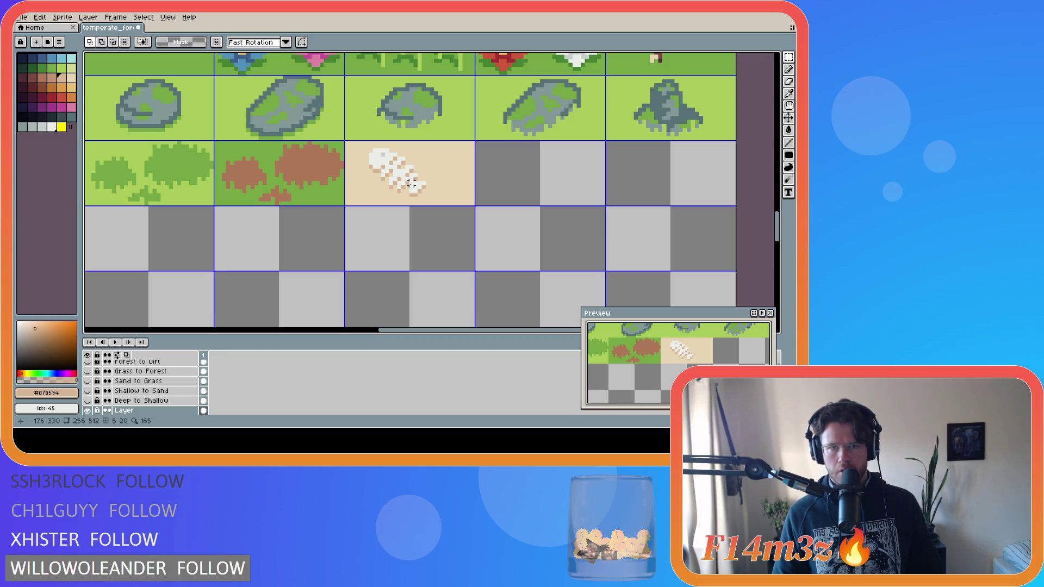
drag(410, 183, 423, 194)
key(ctrl+d)
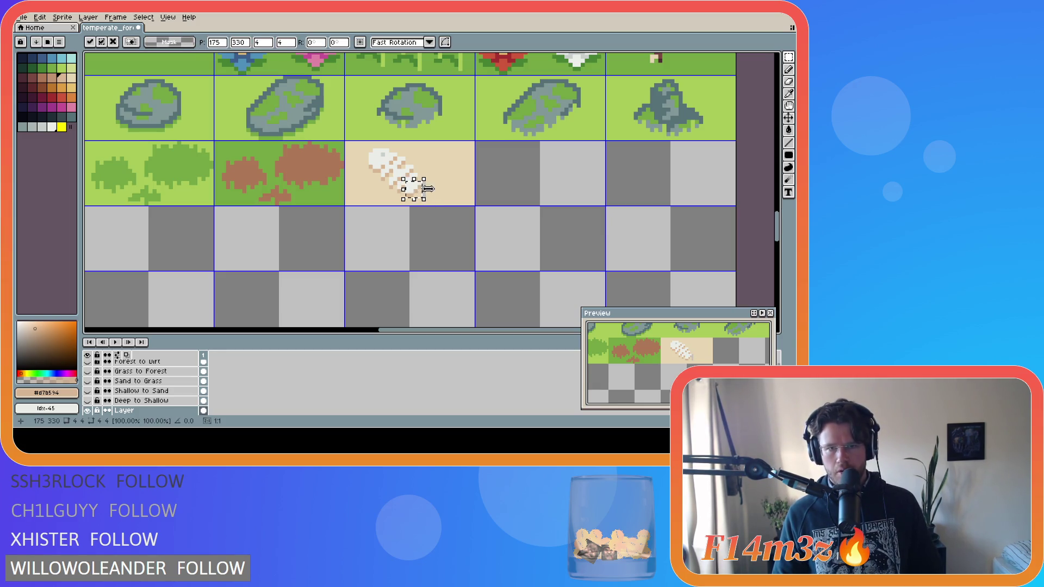
alt+click(428, 184)
key(g)
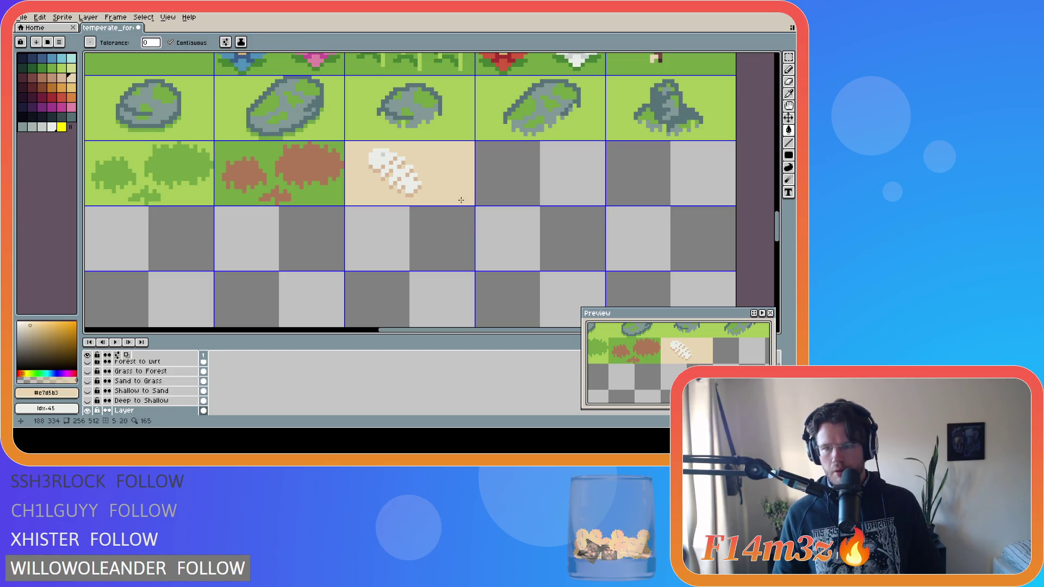
click(461, 200)
key(ctrl+z)
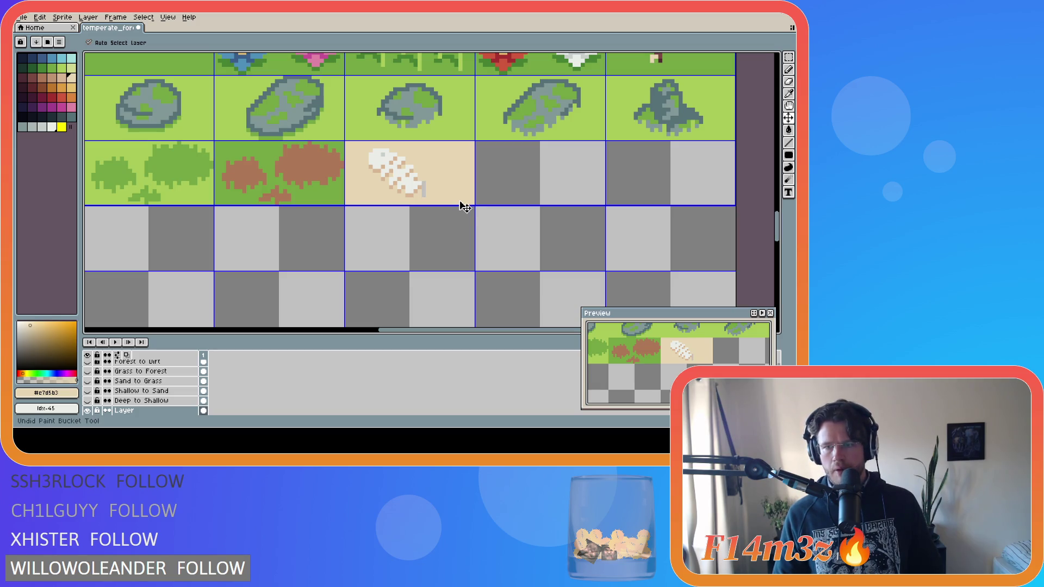
Return to the layer named Layer and transform the tail selection, dropping the pixels in place
ctrl+click(430, 187)
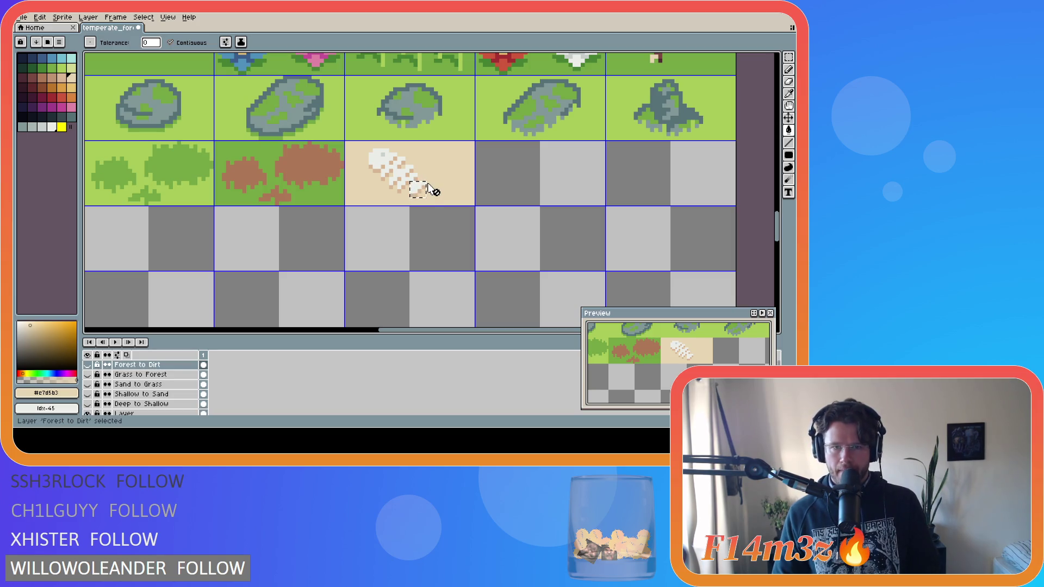
ctrl+click(422, 194)
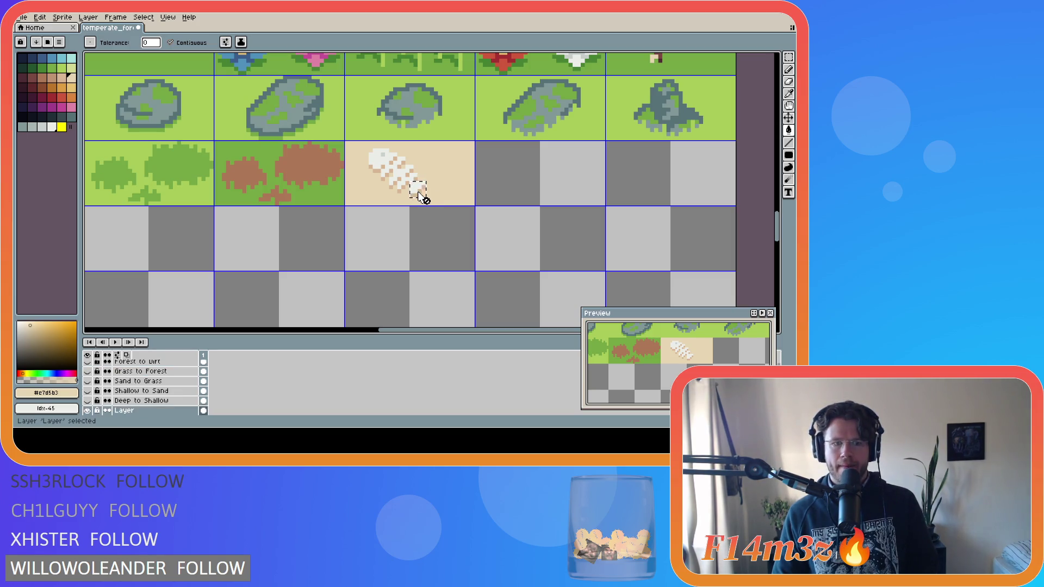
key(m)
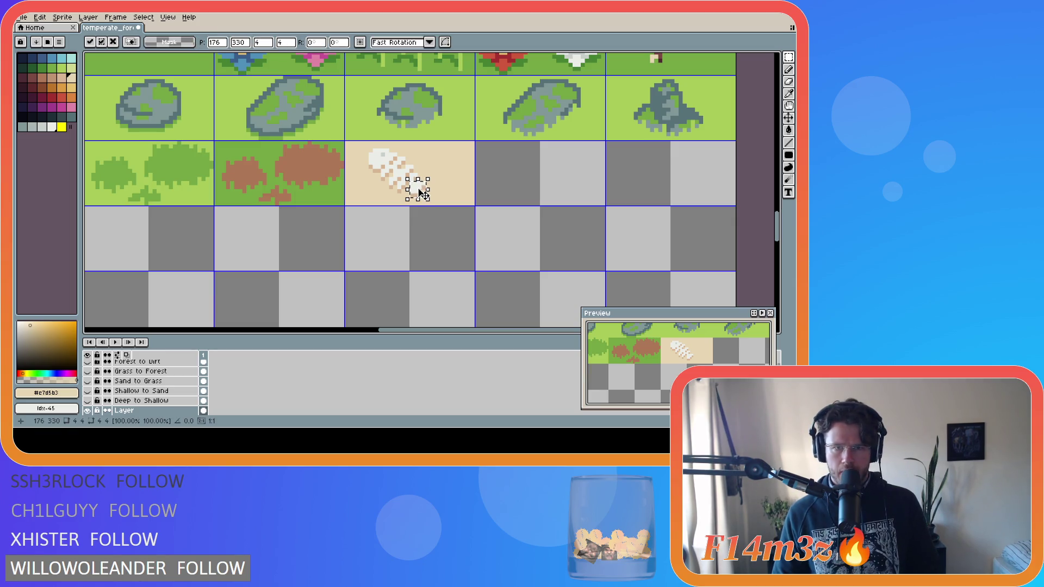
key(Return)
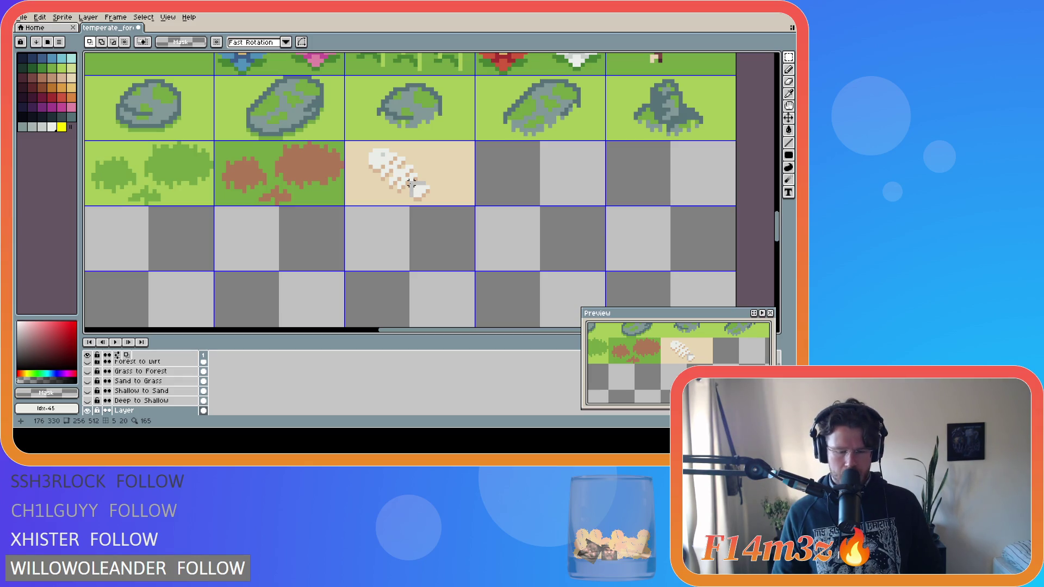
key(ctrl+t)
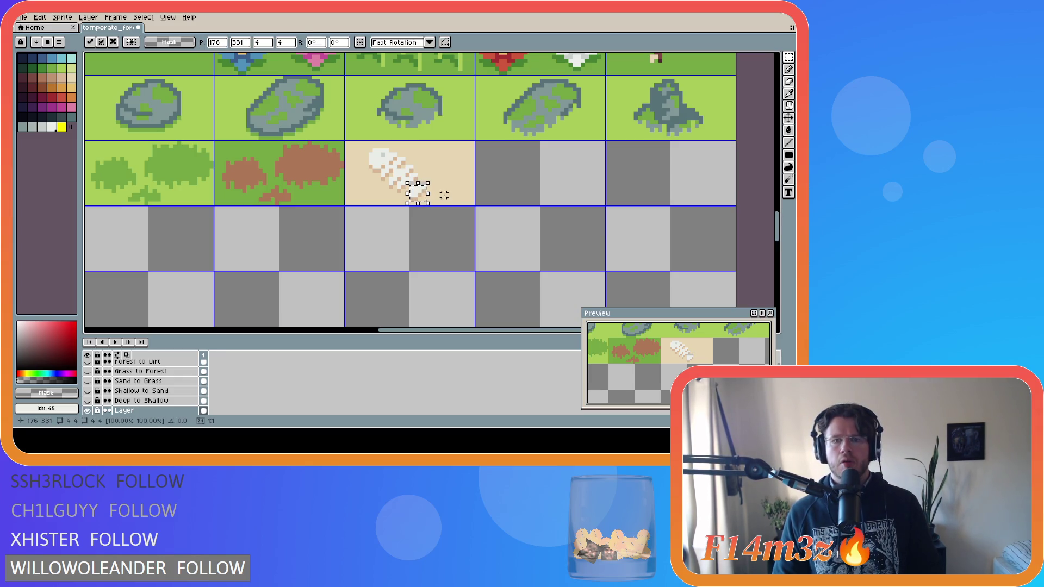
click(448, 187)
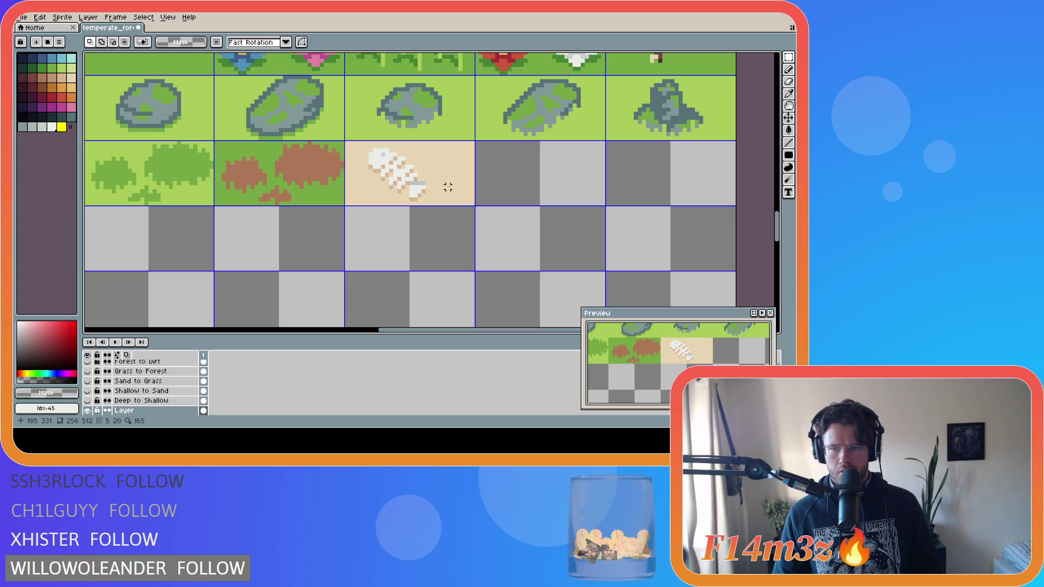
Touch up the tail with sand, near-white and tan pixels, redoing the tail edits
alt+click(438, 181)
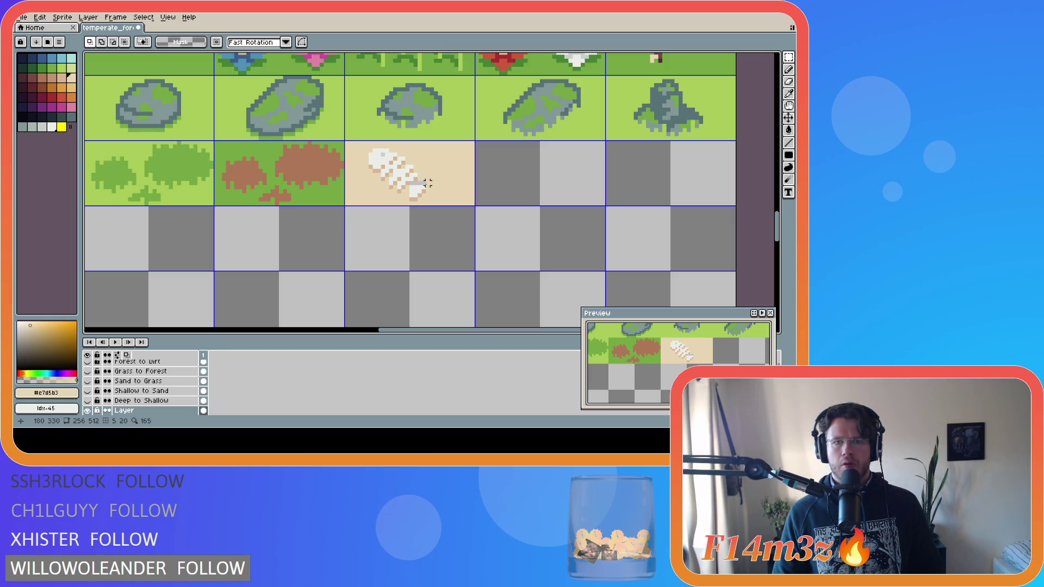
key(g)
alt+click(413, 187)
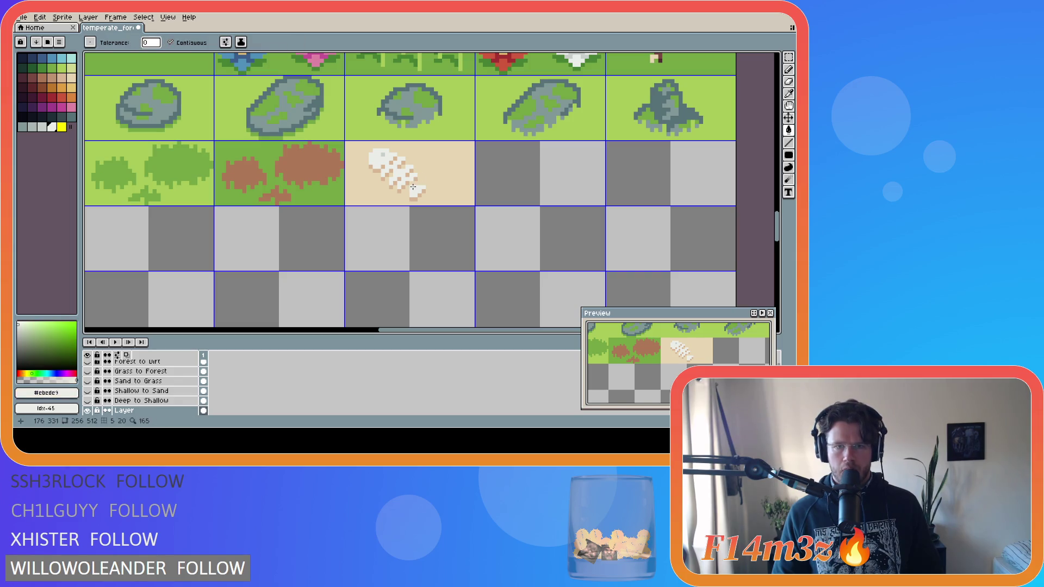
key(b)
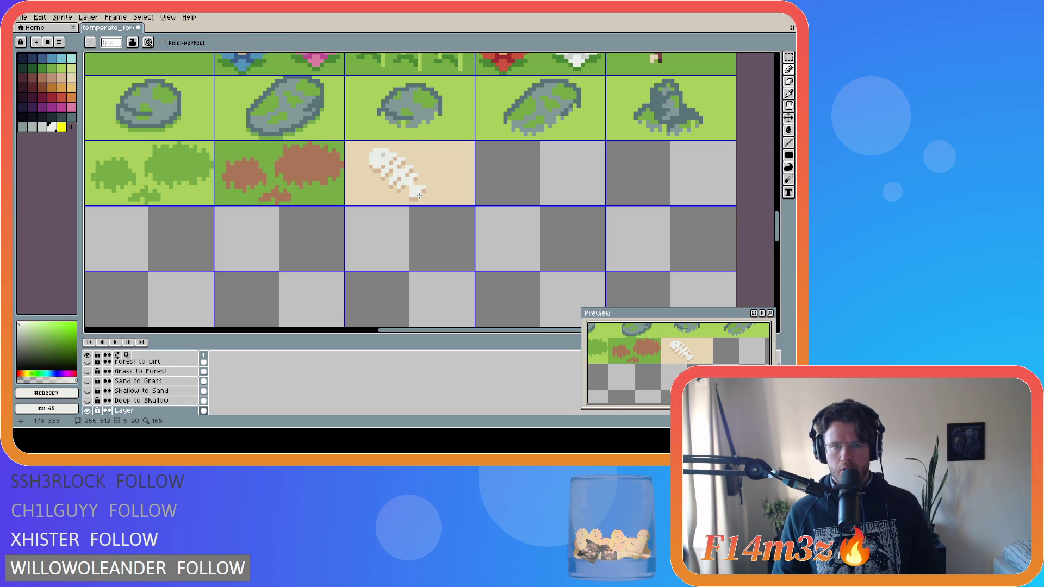
alt+click(407, 186)
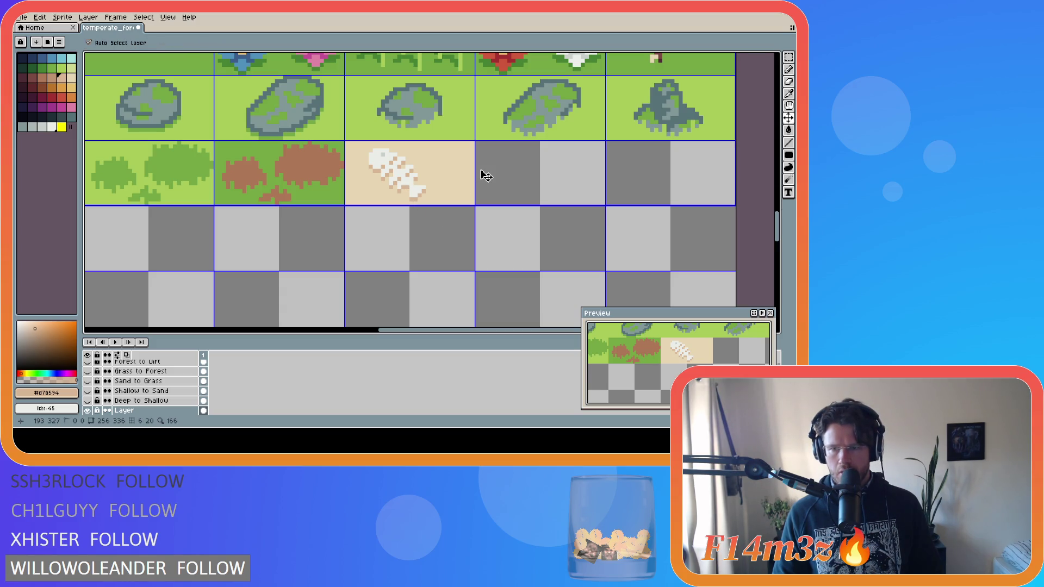
key(ctrl+z)
key(ctrl+z)
key(ctrl+z)
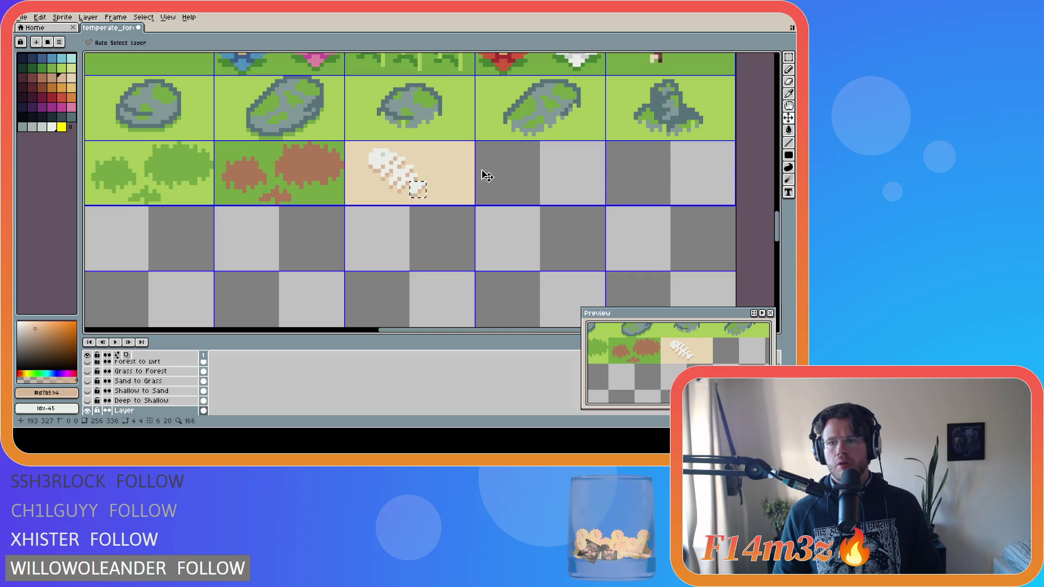
key(ctrl+y)
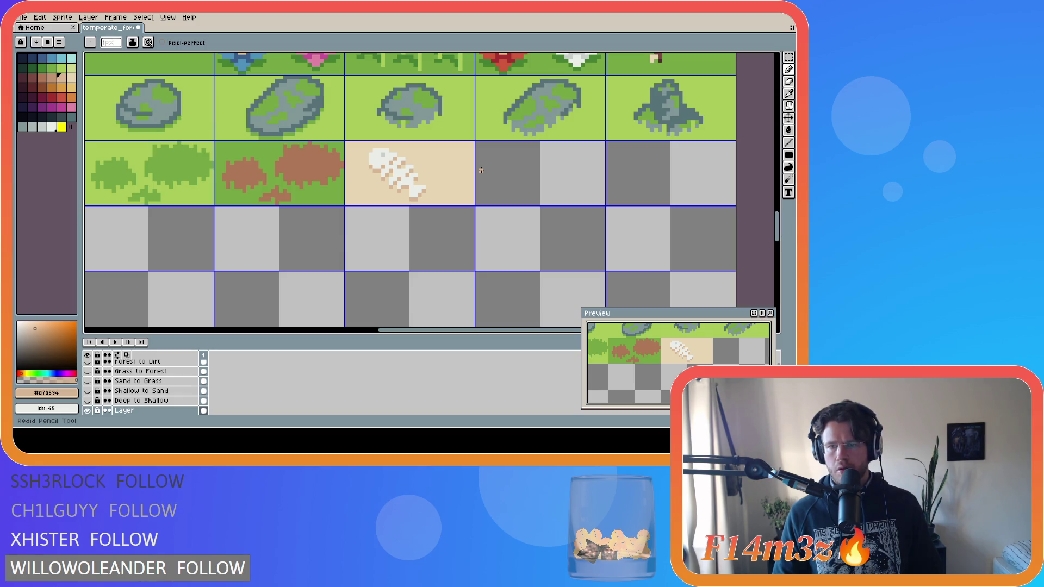
key(ctrl+y)
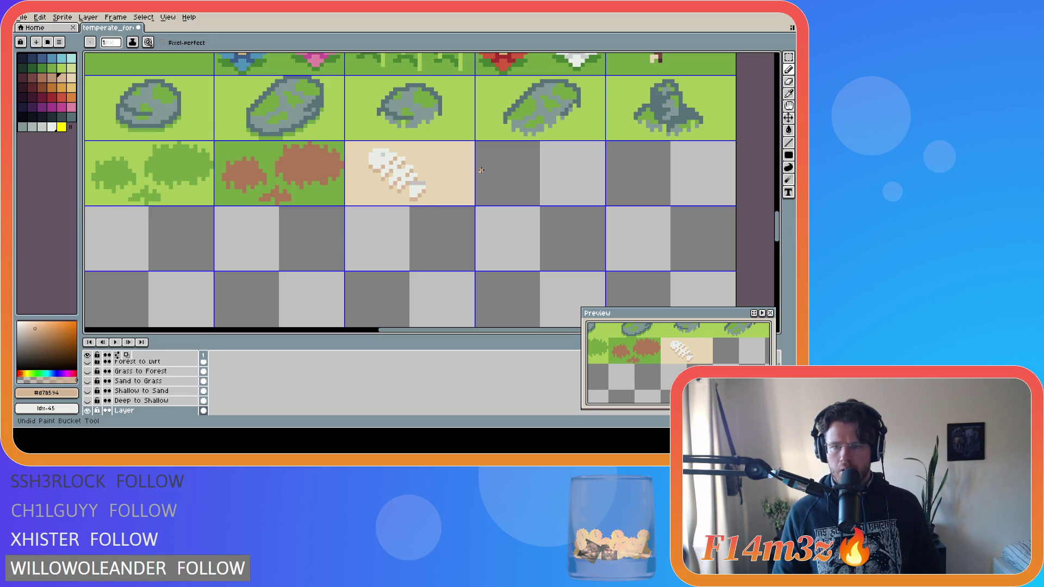
Deselect the tail, choose a grey swatch, and save temperate_forest.ase
key(ctrl+d)
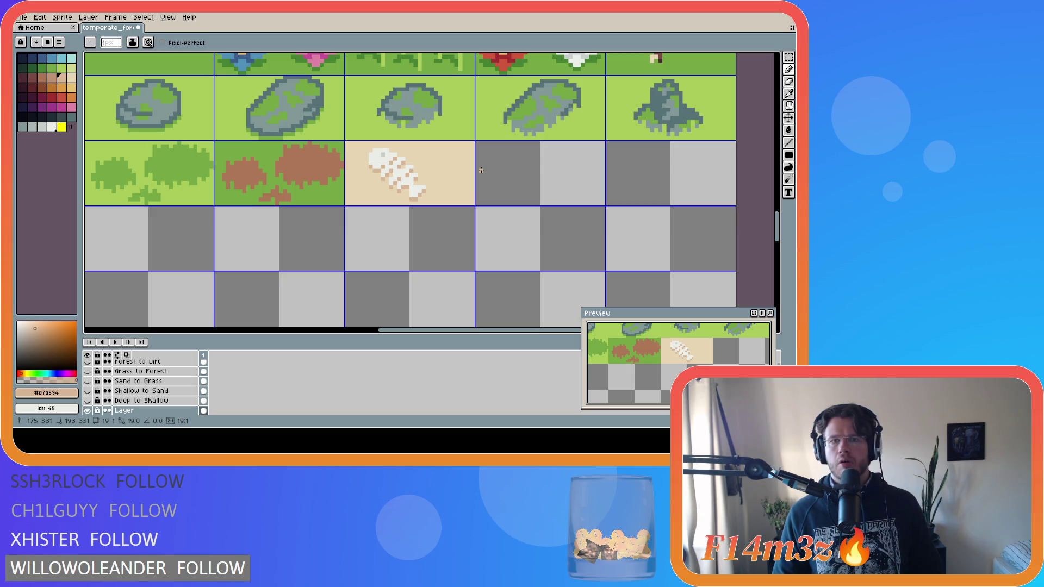
click(37, 128)
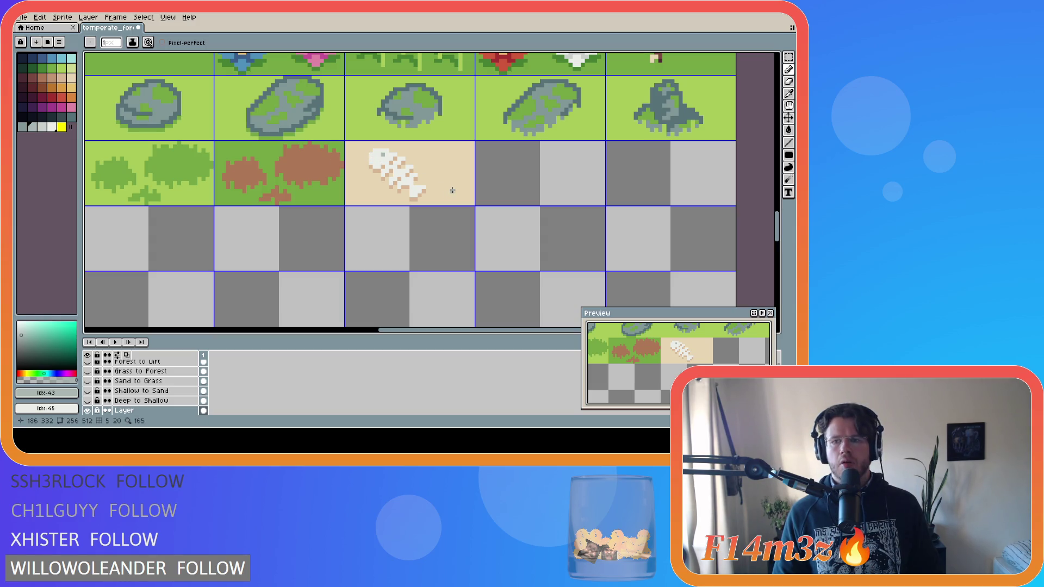
key(ctrl)
key(ctrl)
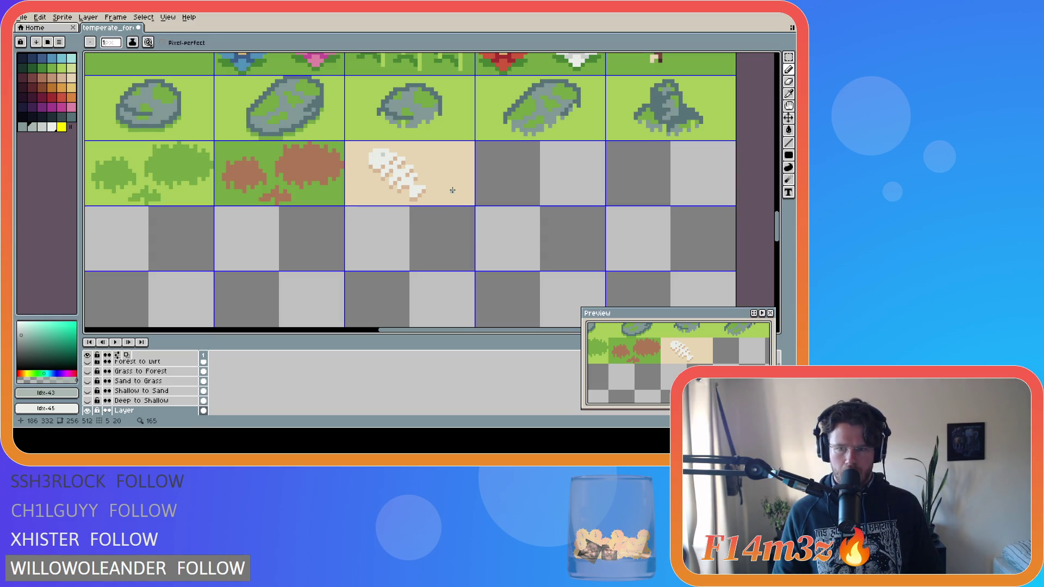
key(ctrl+s)
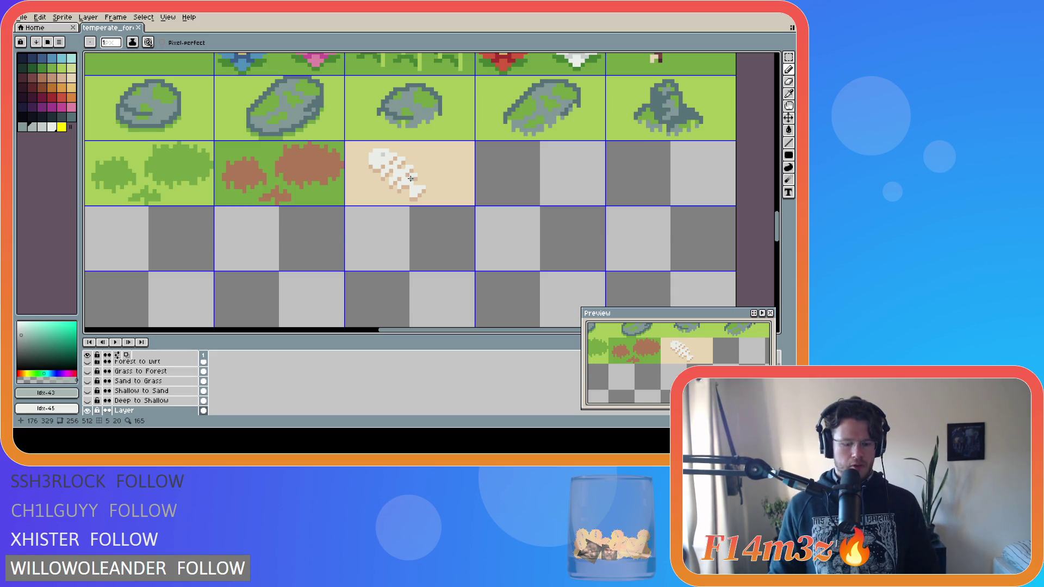
Select the whole fish skeleton and nudge it up one pixel
key(m)
mouse_move(370, 150)
mouse_down()
mouse_move(425, 201)
mouse_move(420, 191)
mouse_up()
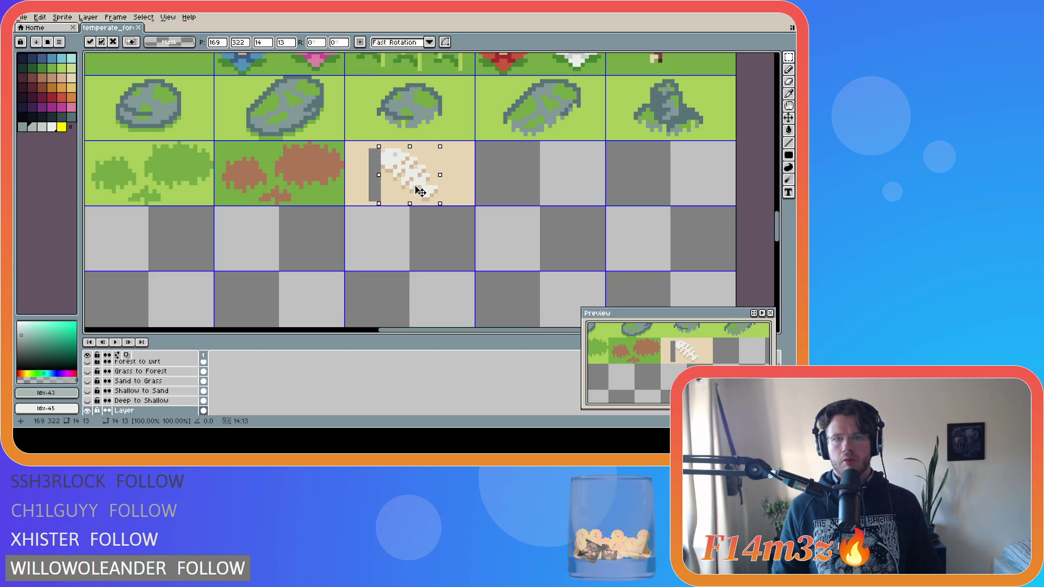
drag(420, 191, 420, 191)
key(i)
click(451, 167)
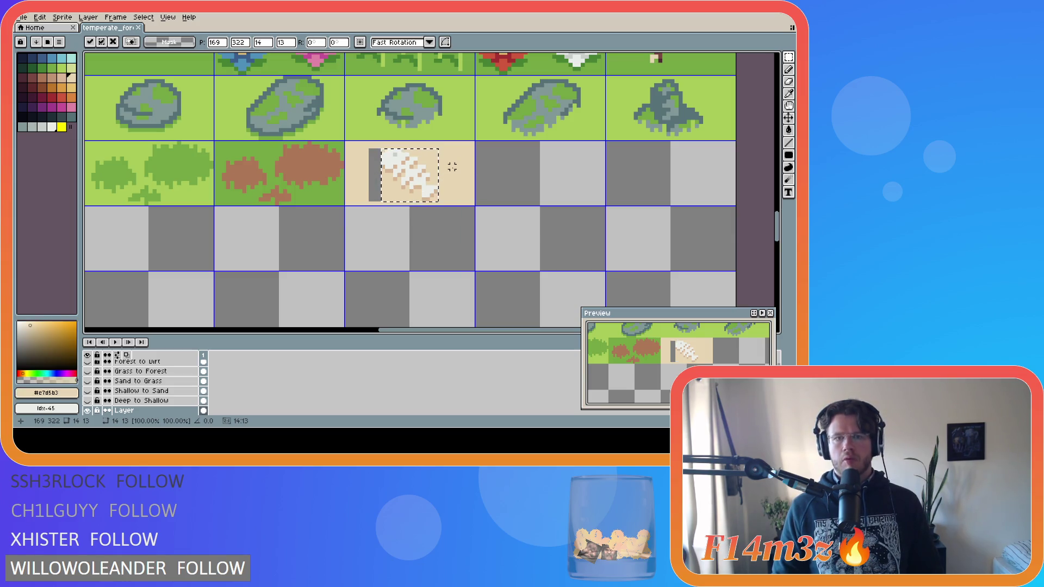
Deselect the fish and flood-fill the grey bar in the sand tile with sand
key(g)
click(401, 164)
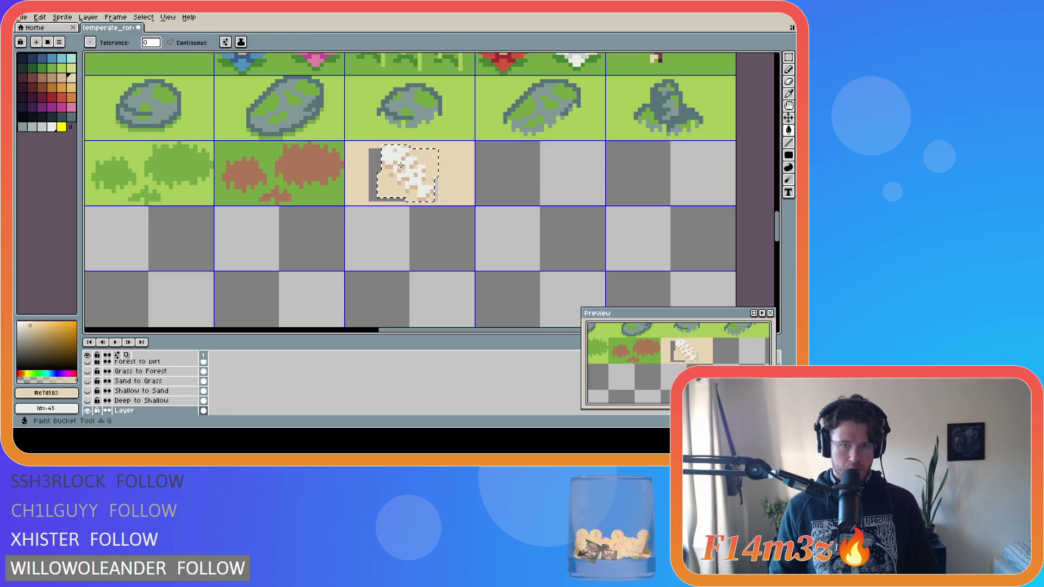
key(ctrl+z)
key(m)
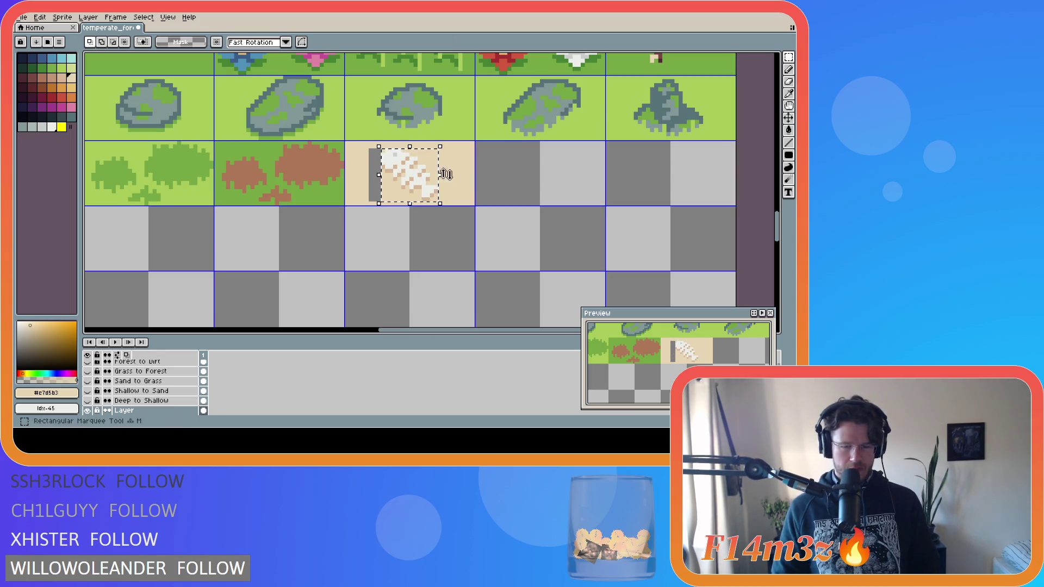
key(ctrl+d)
key(g)
click(375, 178)
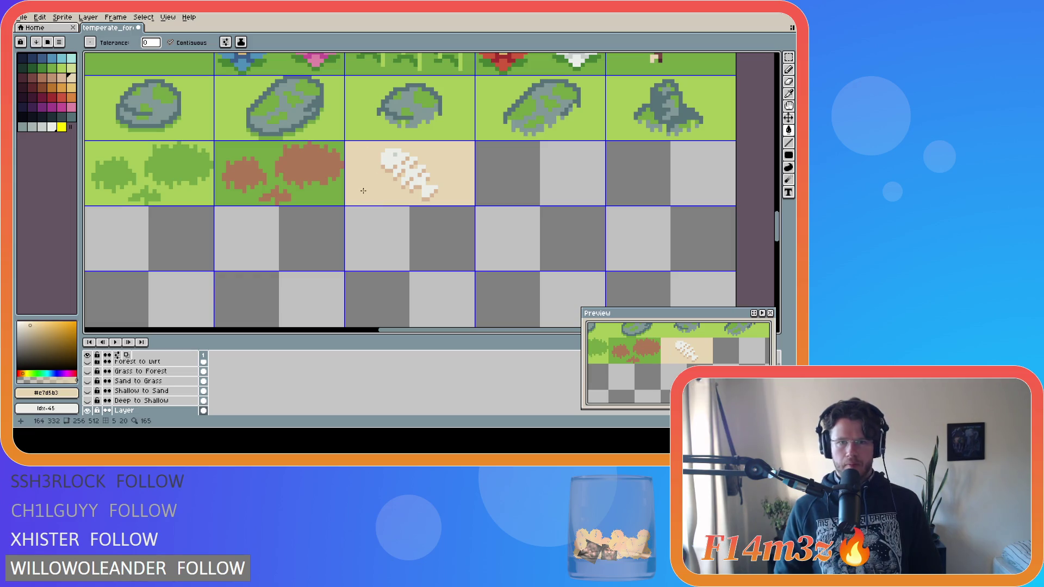
Discard the stray dark line beside the fish skeleton and save temperate_forest.ase
key(m)
drag(380, 163, 342, 163)
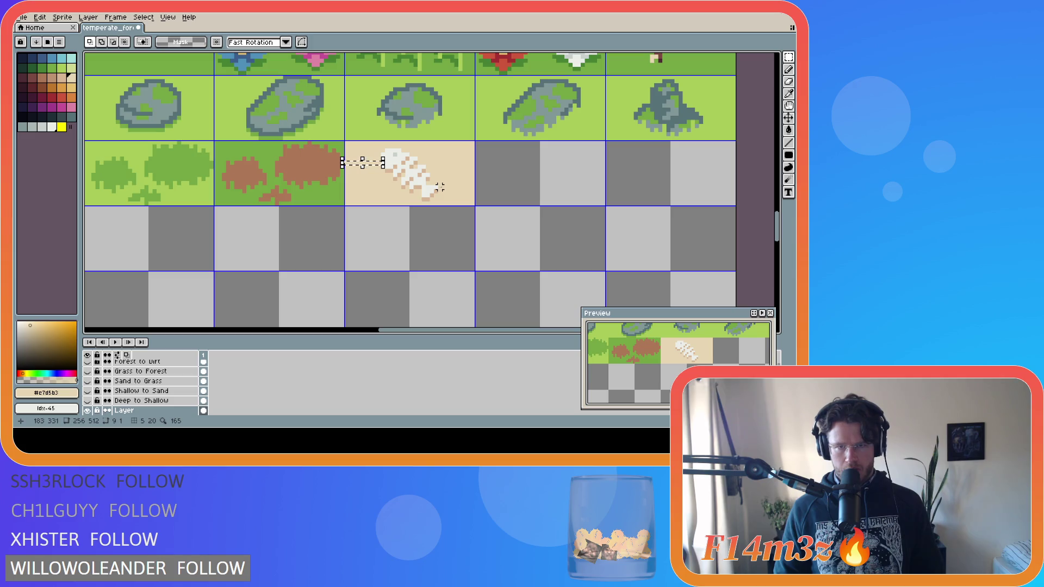
drag(440, 187, 465, 187)
key(Escape)
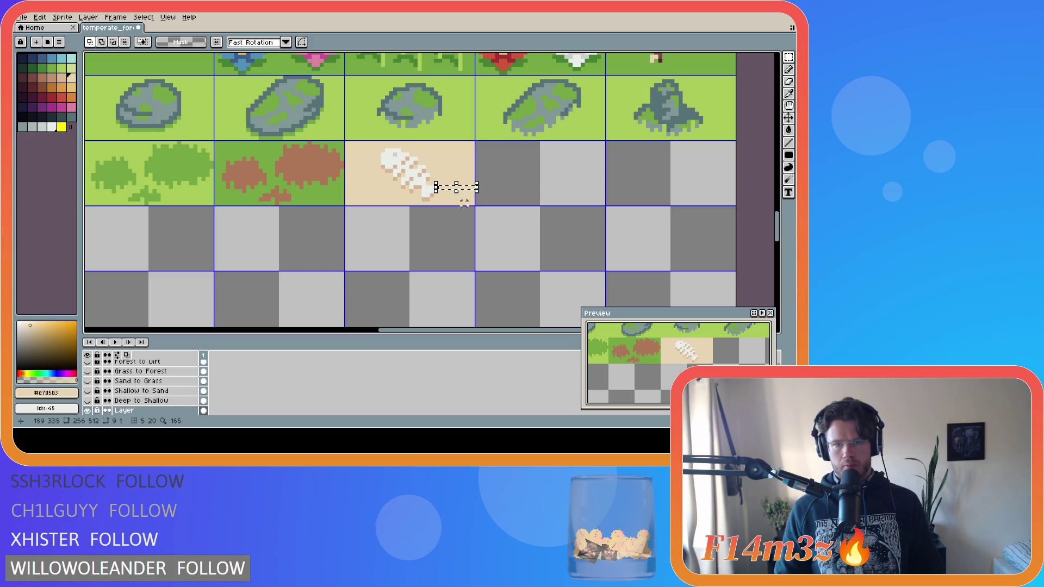
key(ctrl+s)
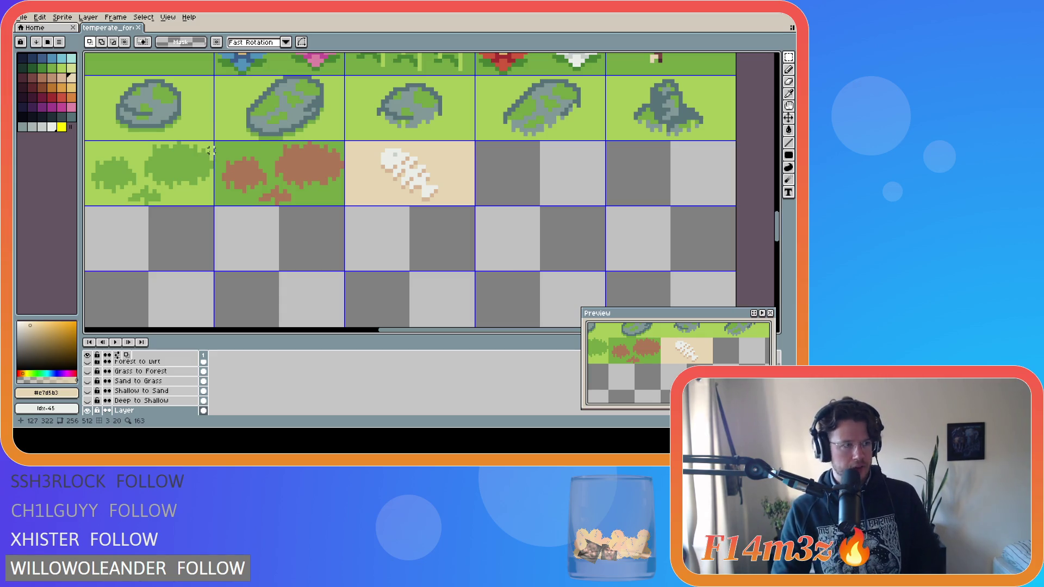
key(ctrl+s)
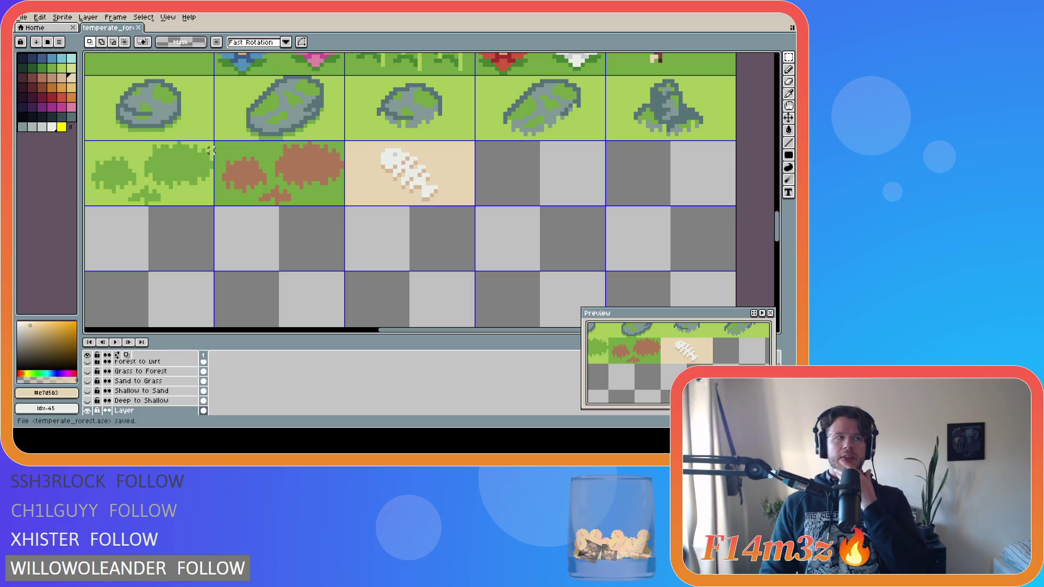
scroll(268, 220, down, 5)
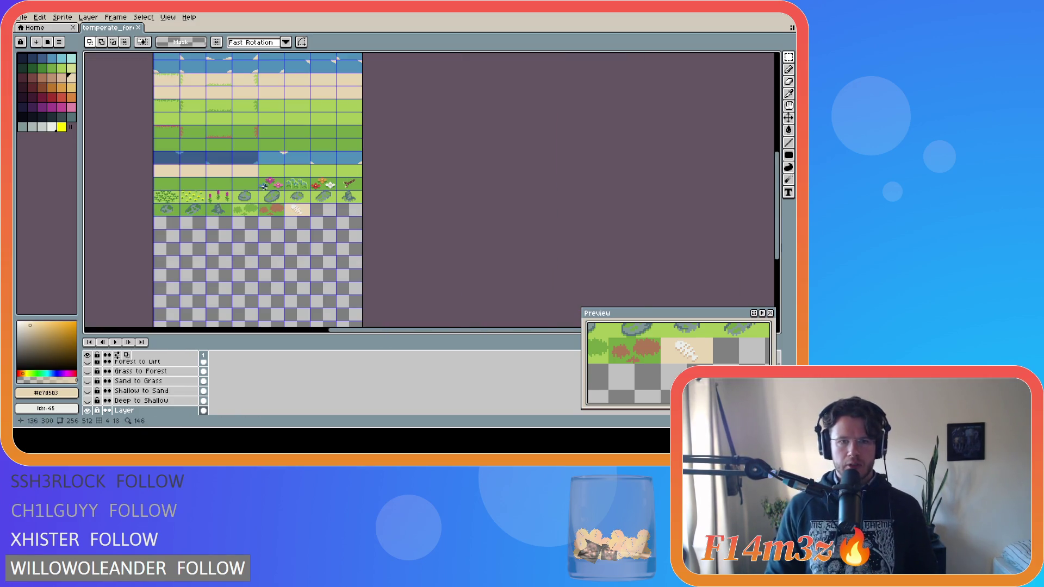
drag(373, 333, 311, 332)
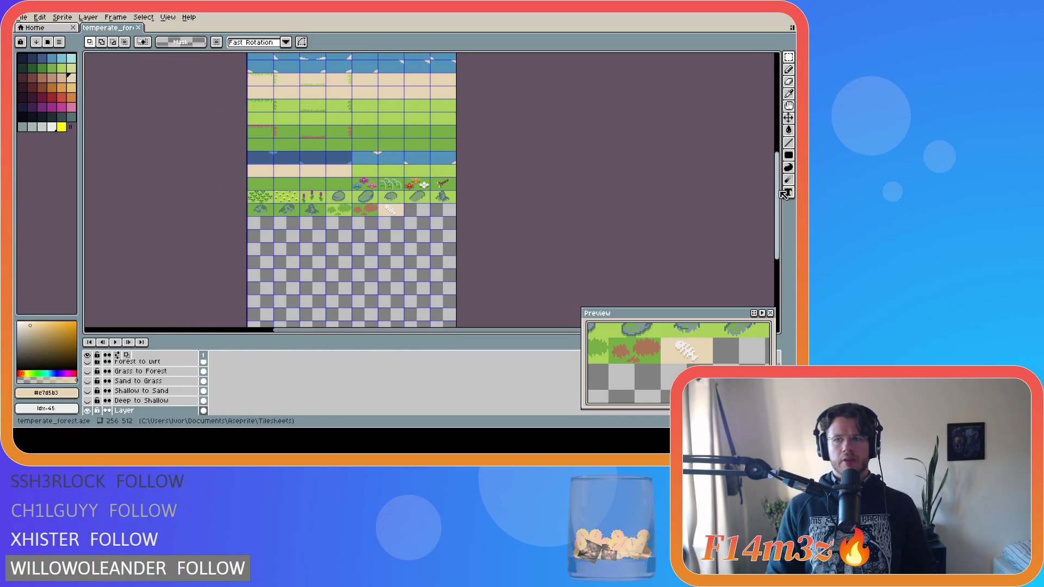
drag(781, 192, 779, 144)
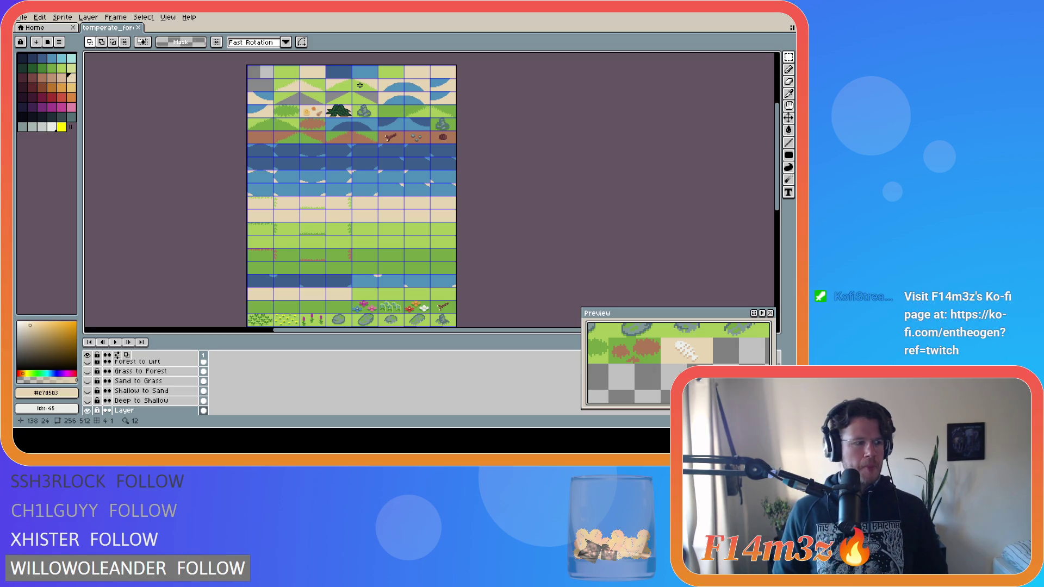
scroll(360, 85, up, 3)
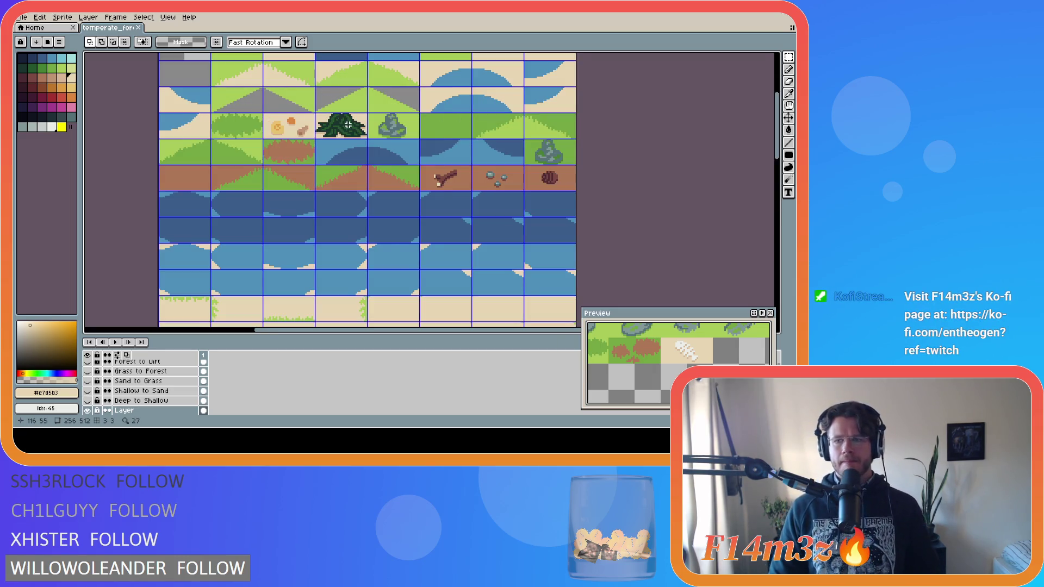
scroll(391, 103, down, 3)
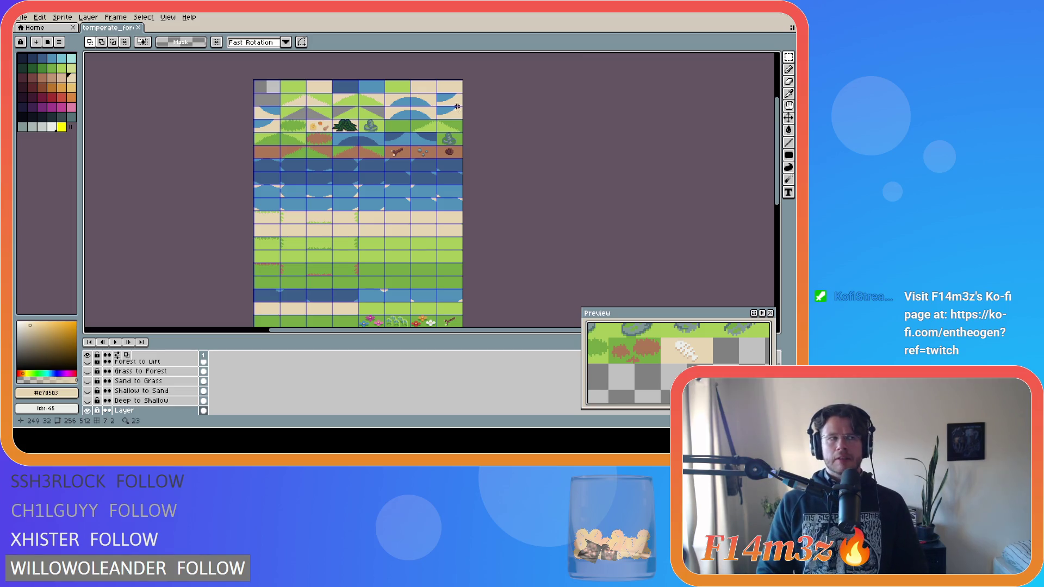
scroll(358, 131, up, 3)
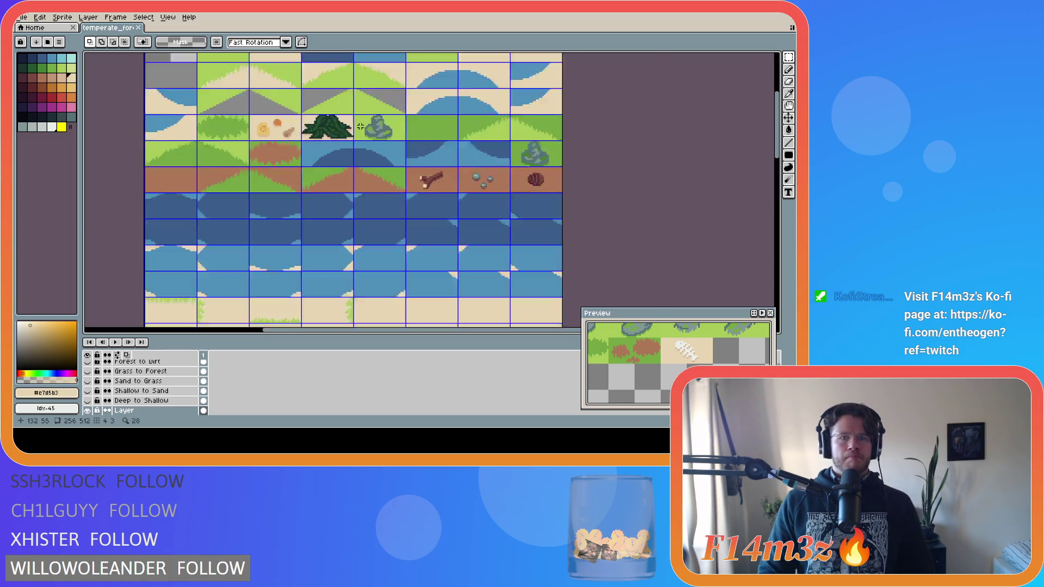
scroll(355, 137, up, 1)
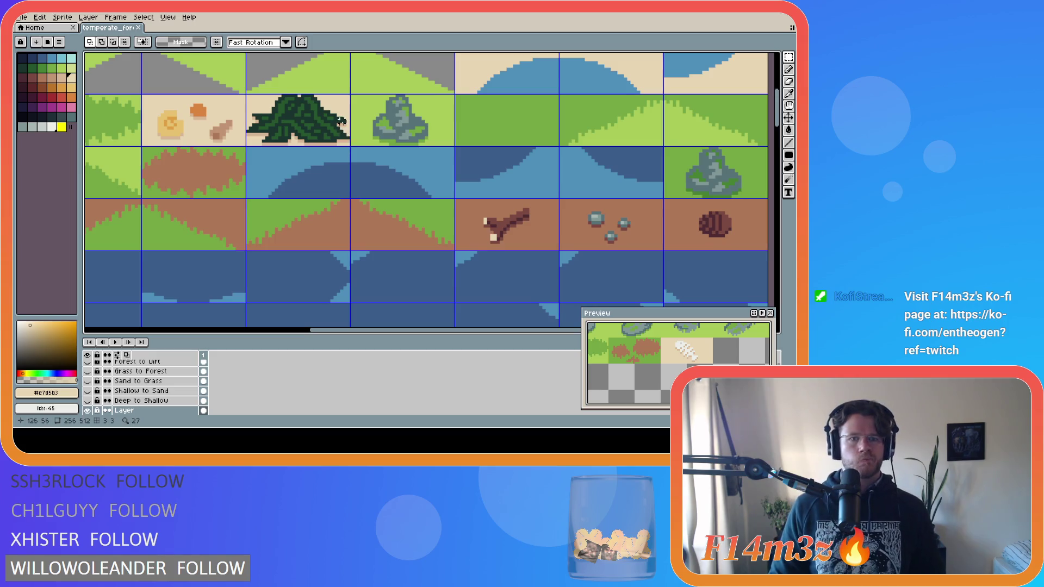
scroll(358, 123, down, 1)
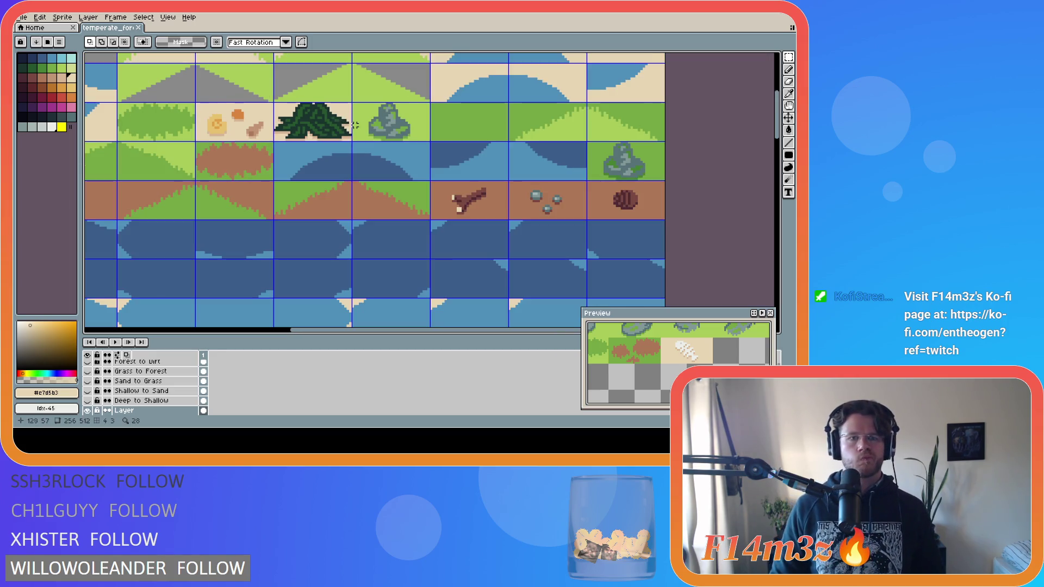
scroll(329, 126, up, 2)
scroll(329, 126, up, 2)
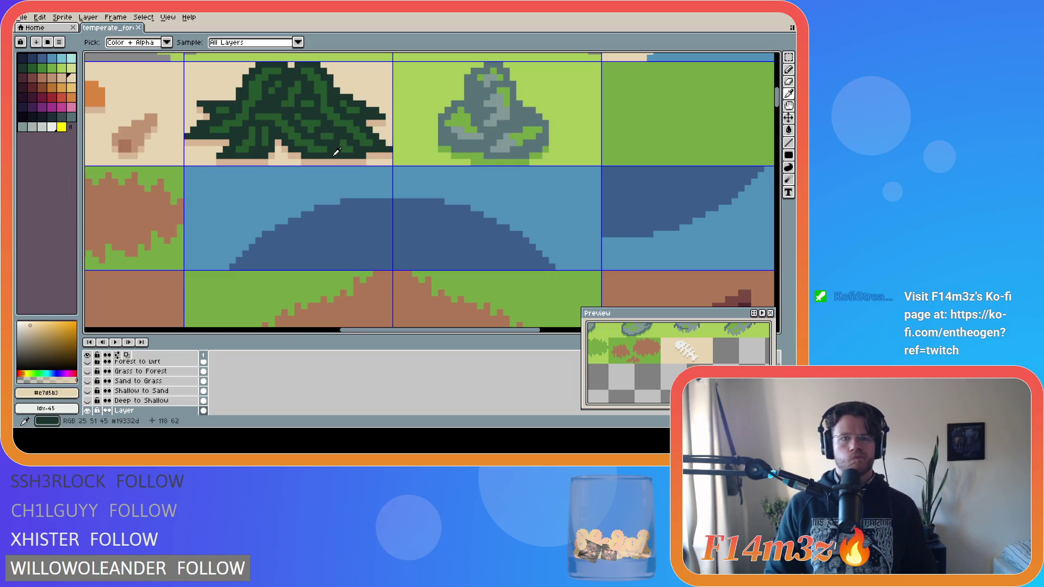
Eyedrop the sand and the tree's dark green colours, then save the tileset
alt+click(336, 158)
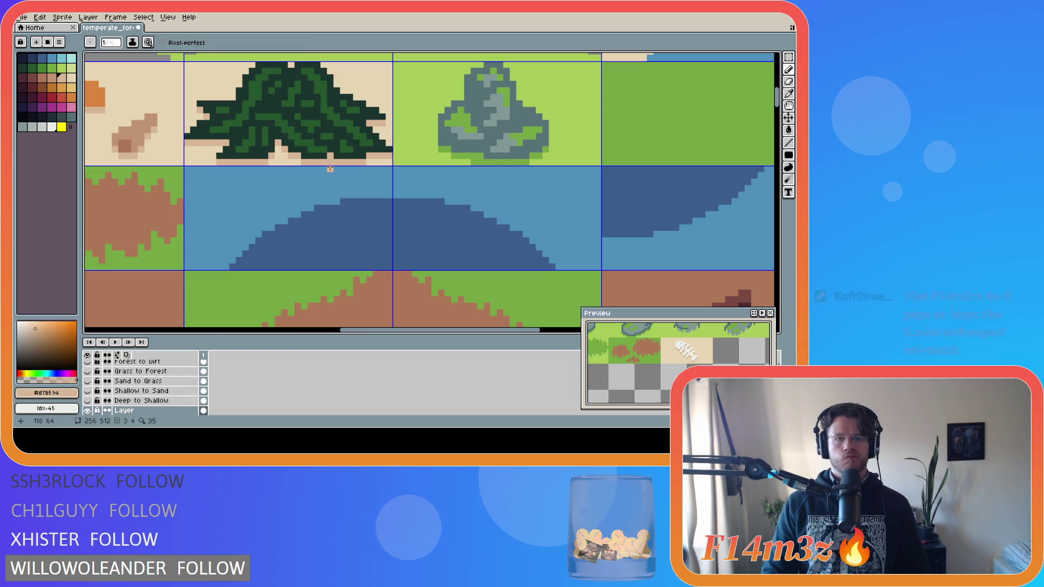
alt+click(333, 142)
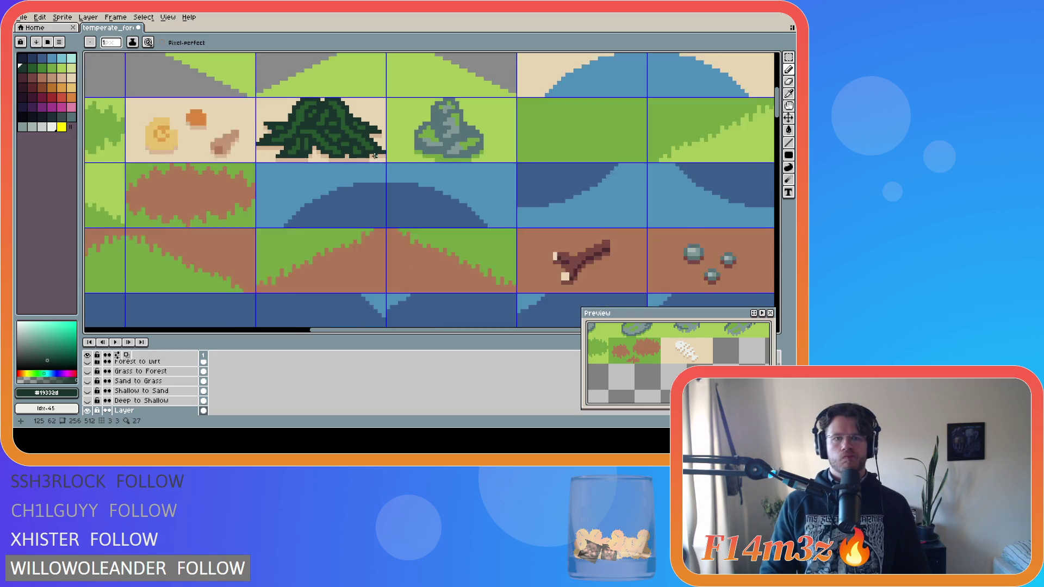
scroll(375, 159, down, 2)
scroll(412, 159, down, 2)
scroll(535, 266, up, 1)
scroll(535, 267, down, 1)
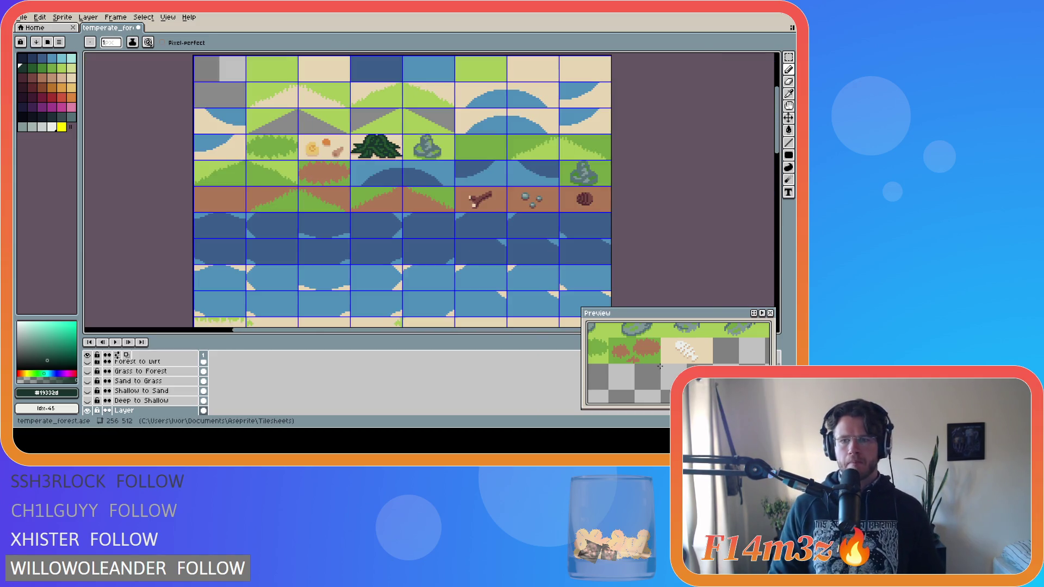
scroll(506, 246, down, 2)
key(ctrl+s)
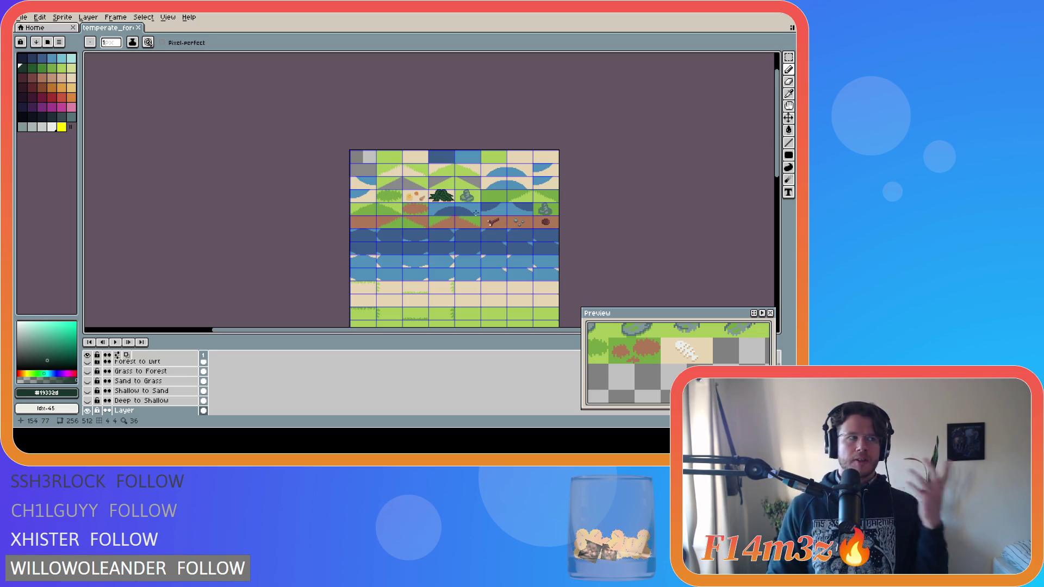
key(ctrl+s)
Pick the sand colour around the tree with the Pencil active and save the tree edits
key(v)
key(b)
scroll(440, 204, up, 4)
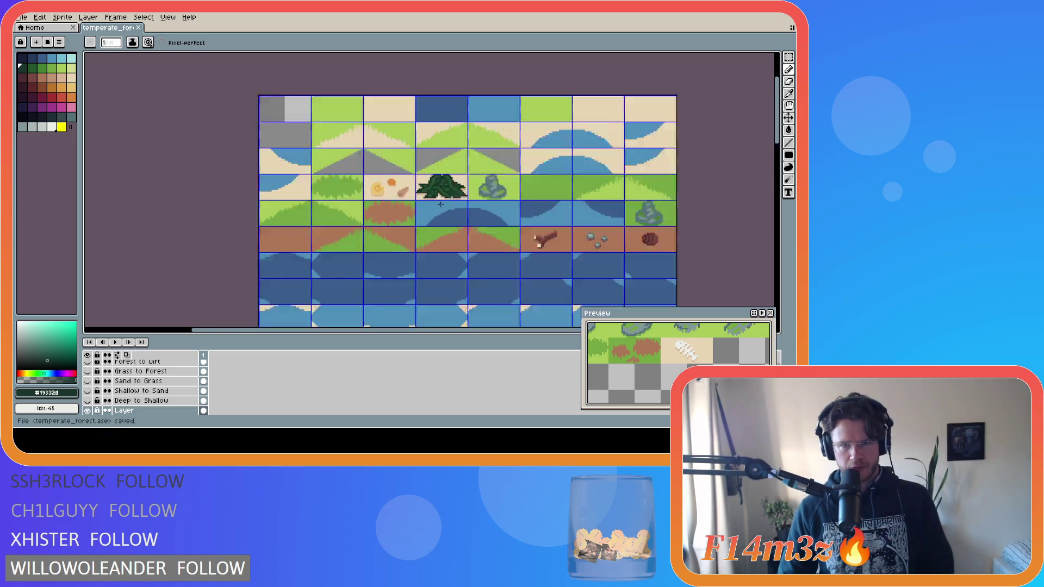
scroll(440, 194, down, 2)
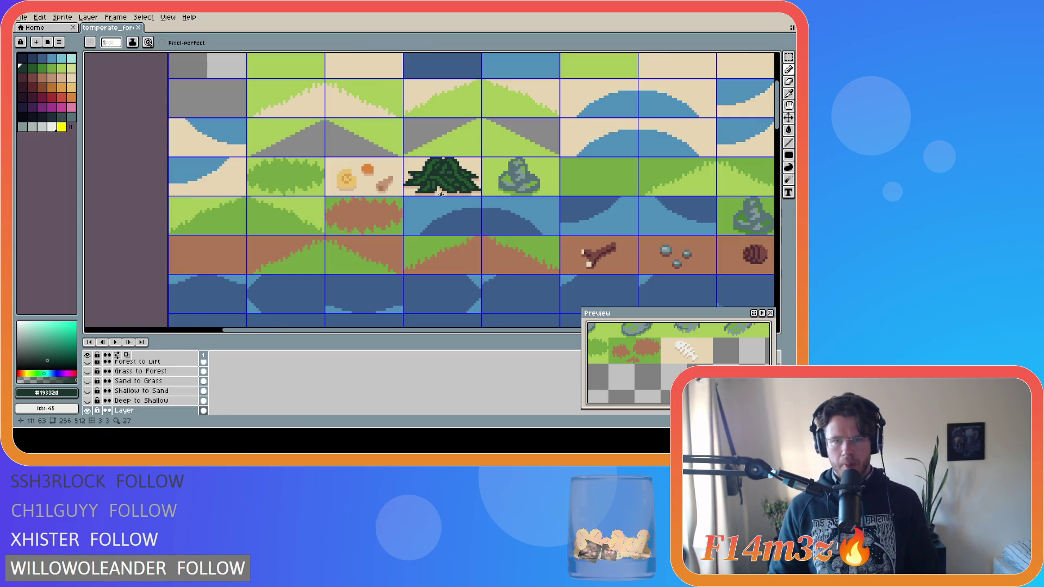
scroll(499, 189, up, 3)
key(i)
click(499, 189)
key(b)
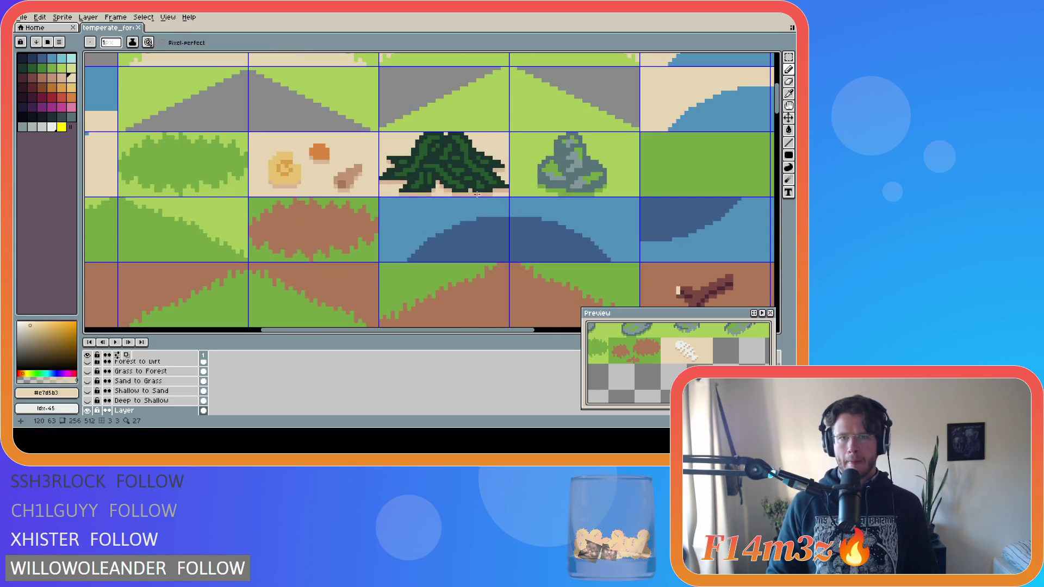
key(ctrl+s)
scroll(403, 178, down, 5)
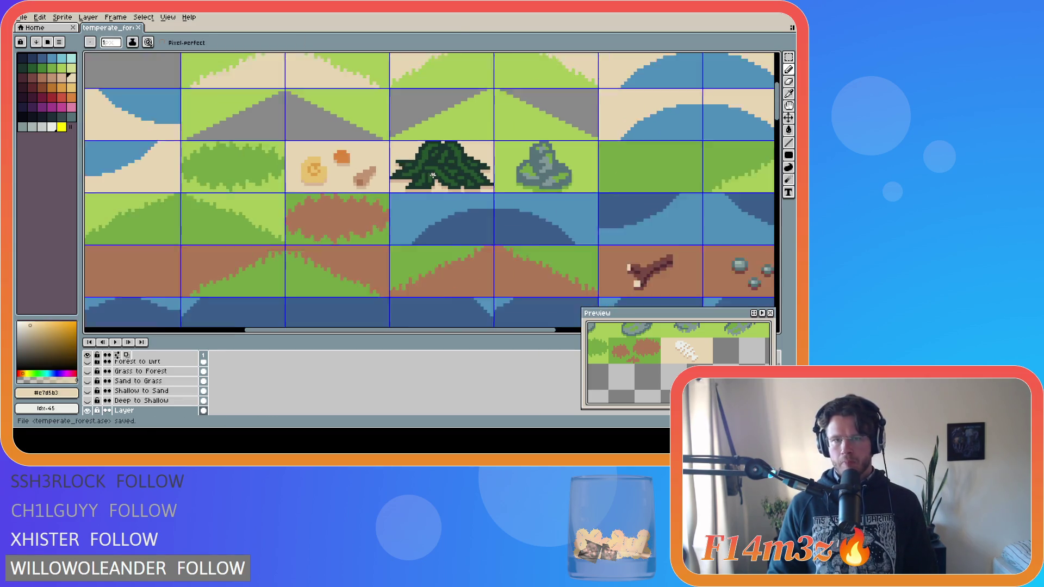
key(v)
key(b)
key(ctrl+s)
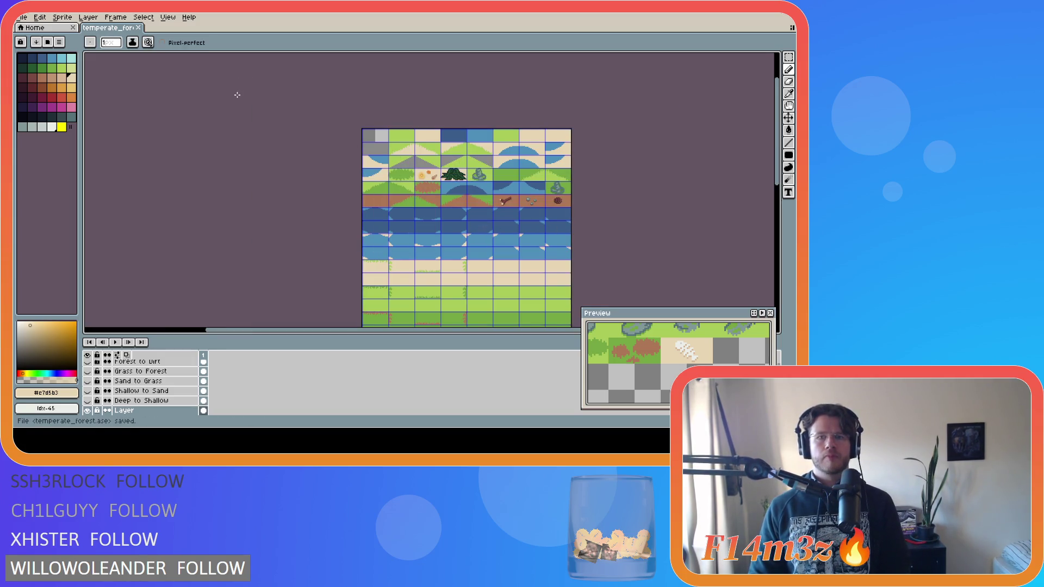
Export the tileset as Final\temperate_forest.png, overwriting the existing file
click(27, 20)
mouse_move(73, 98)
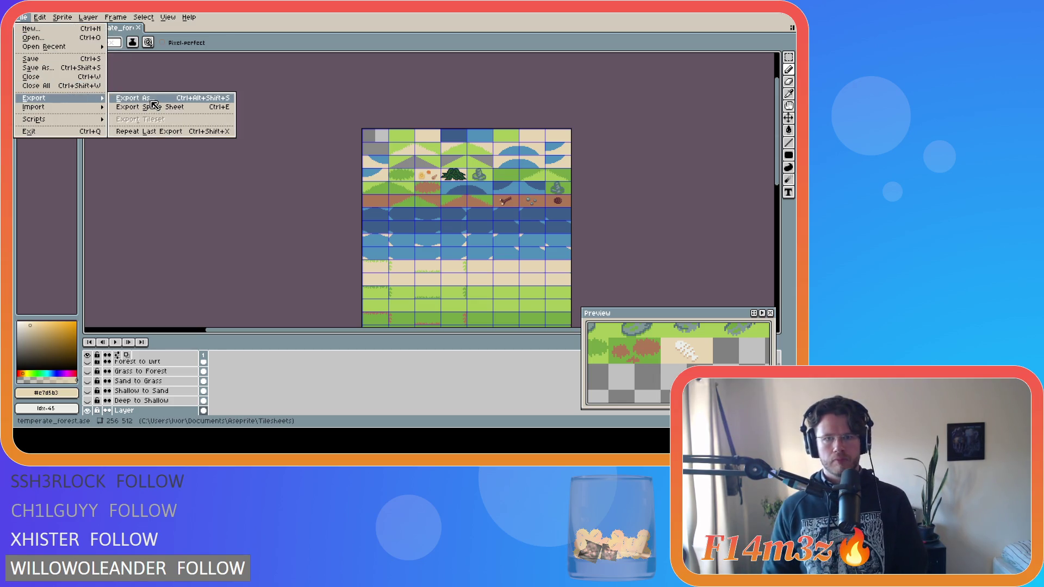
click(152, 102)
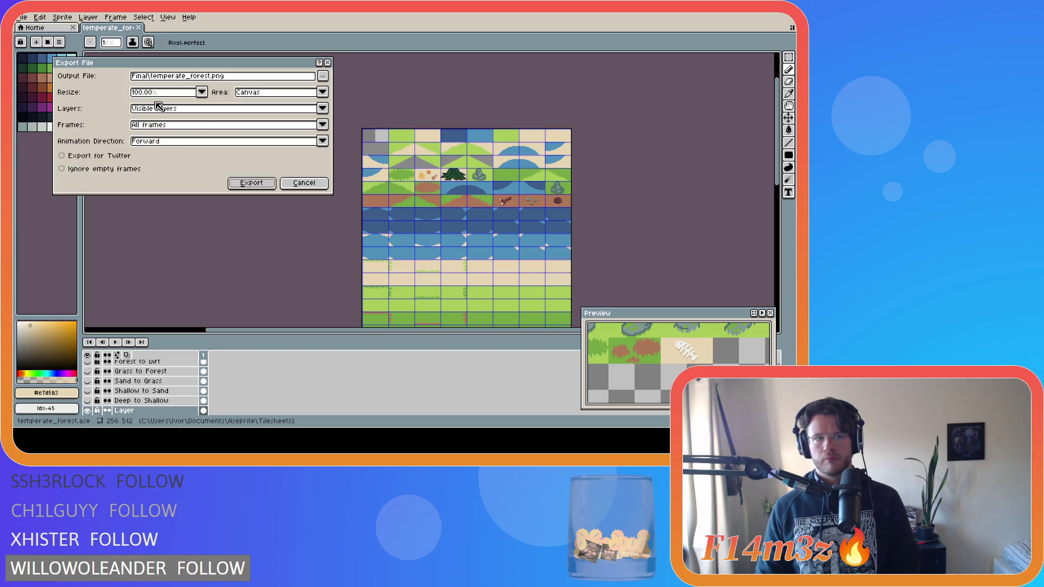
click(260, 190)
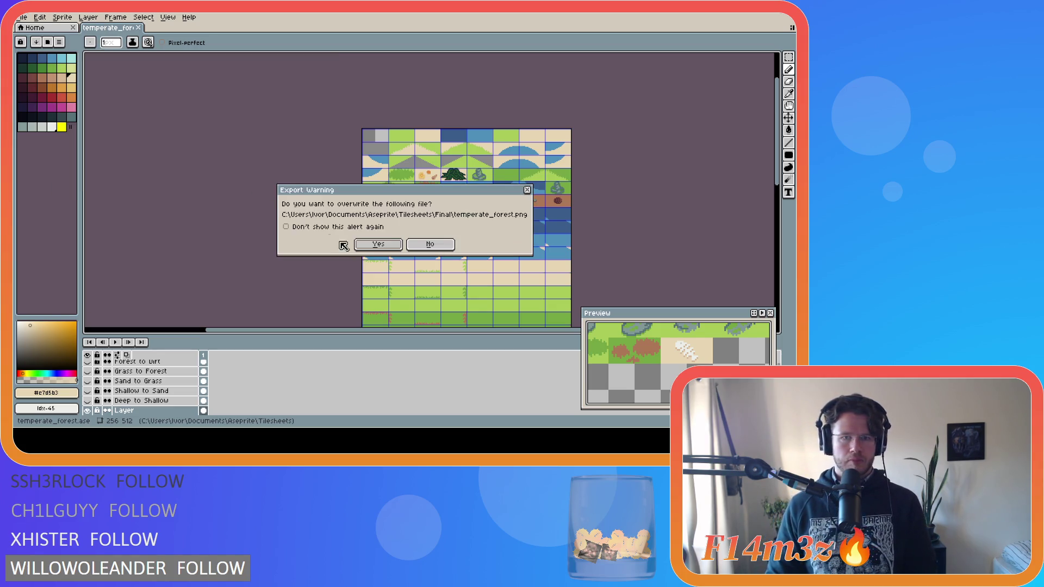
click(375, 246)
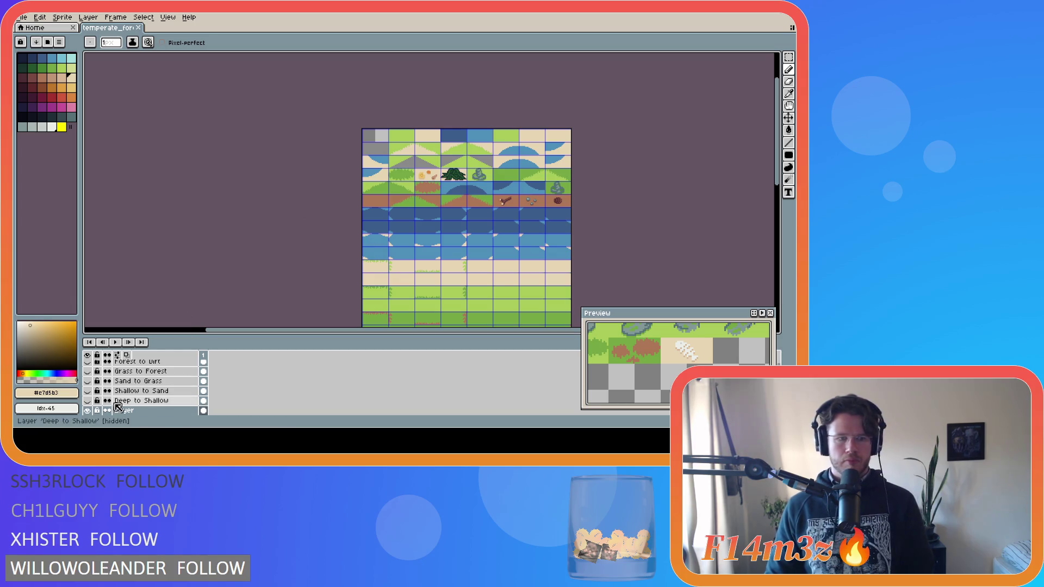
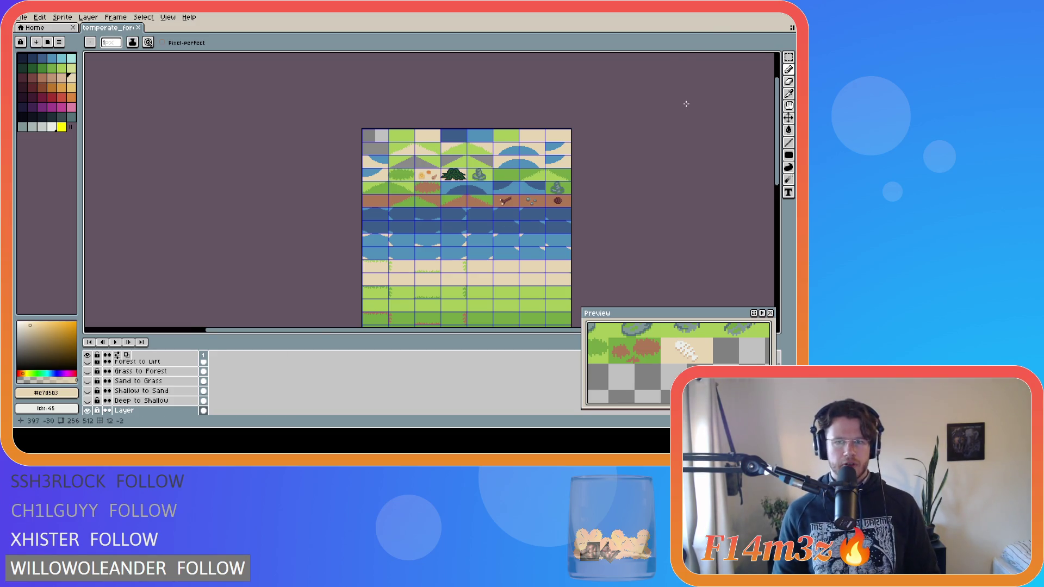
Switch from Aseprite's temperate_forest tilesheet to the sc_setTilemap script in GameMaker
key(alt+Tab)
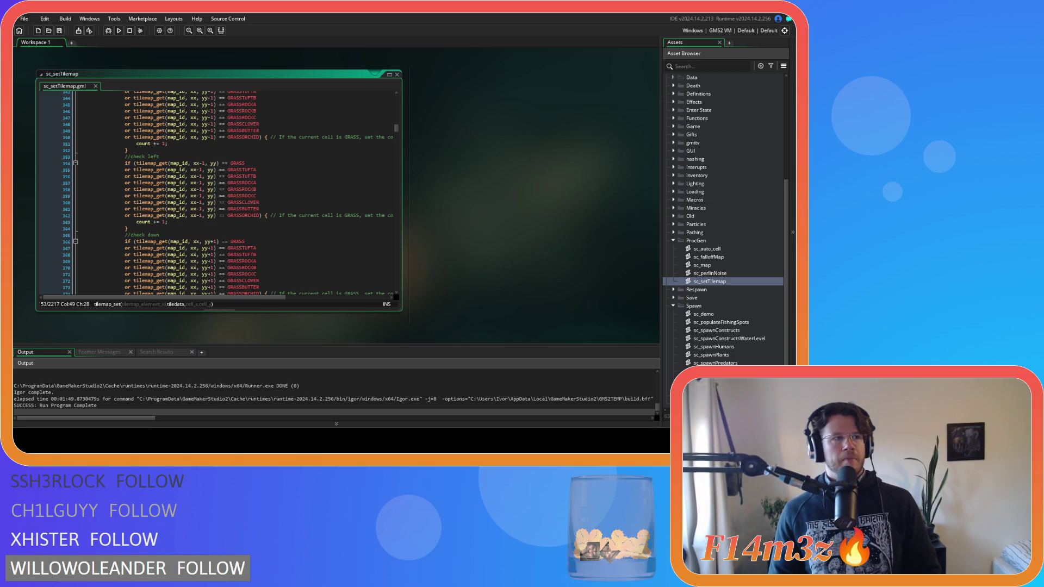
Scroll sc_setTilemap to the grass tileRoll block and place the caret on the GRASSTUFTB roll line
click(463, 181)
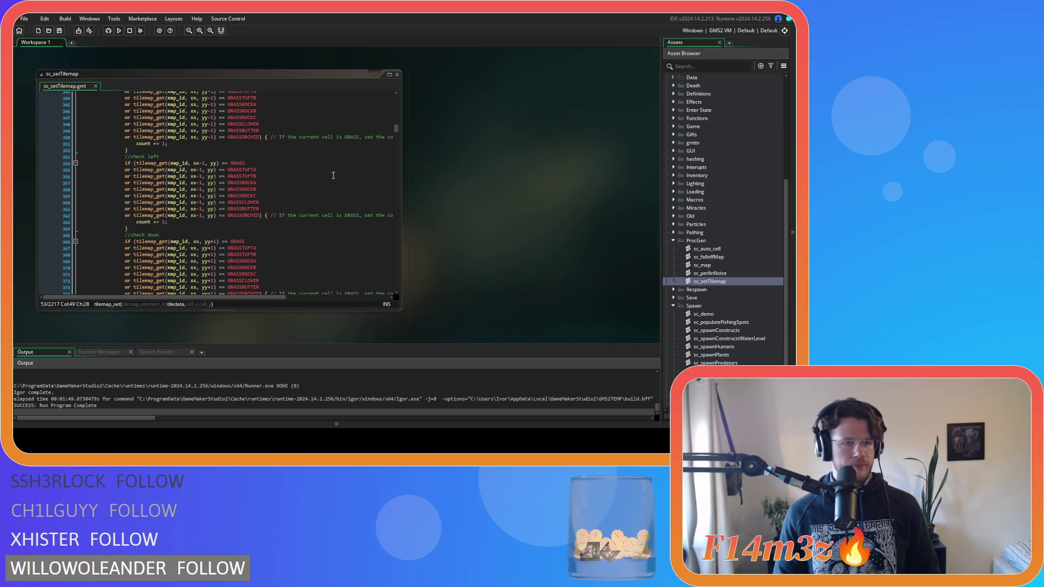
scroll(334, 175, up, 2)
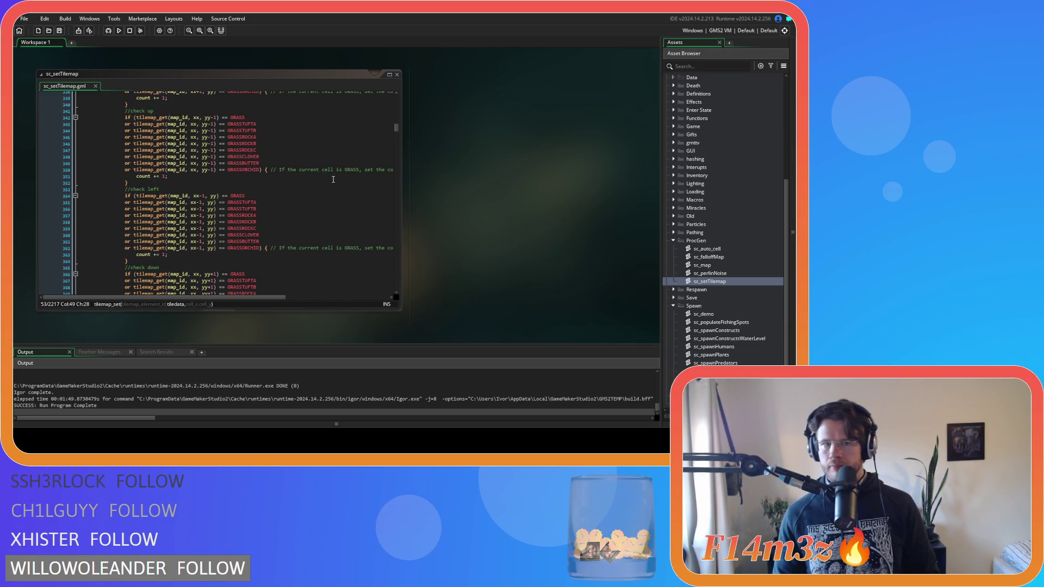
scroll(333, 180, up, 7)
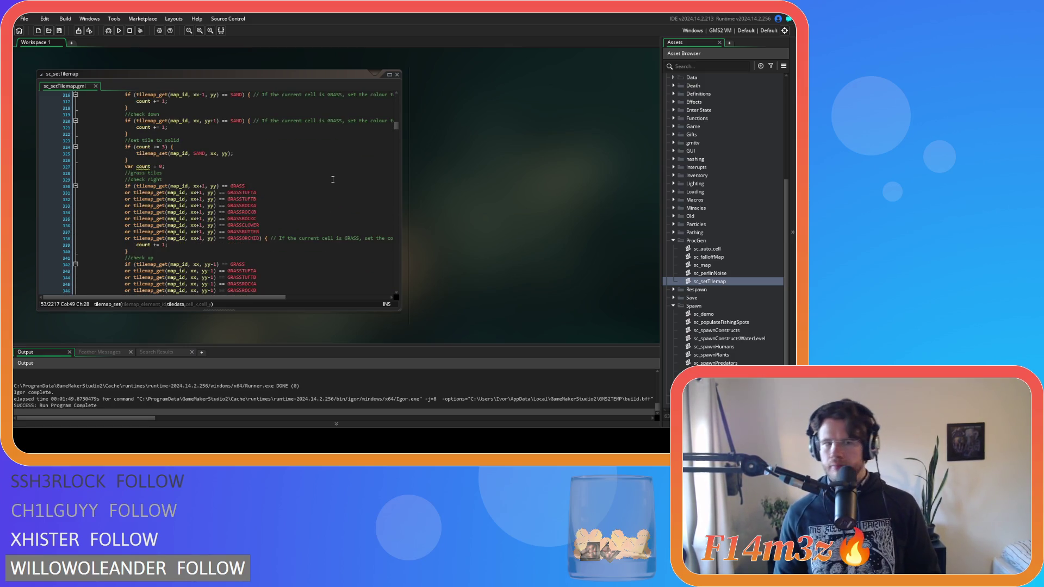
scroll(333, 179, down, 20)
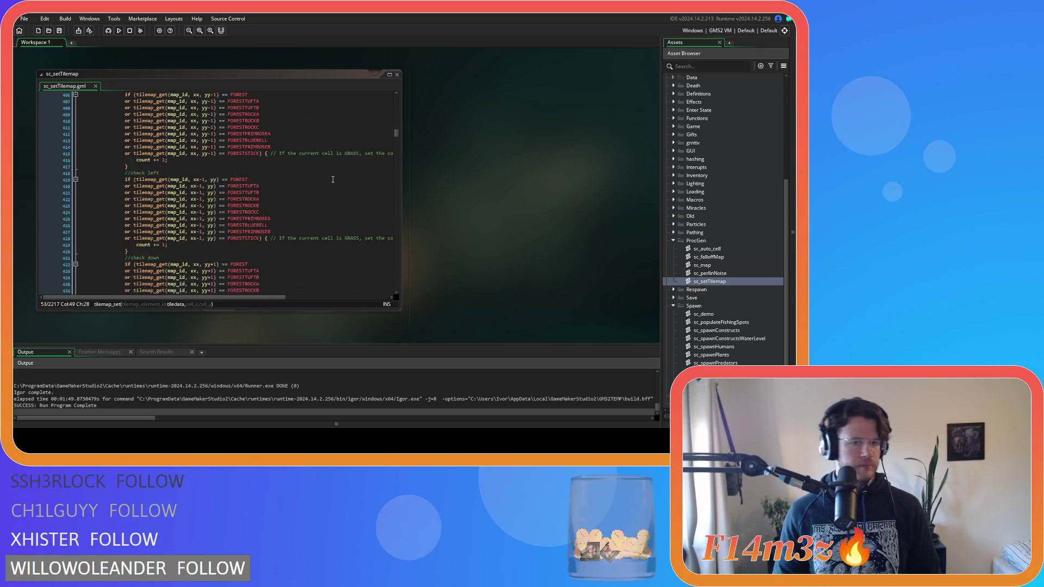
scroll(333, 180, up, 3)
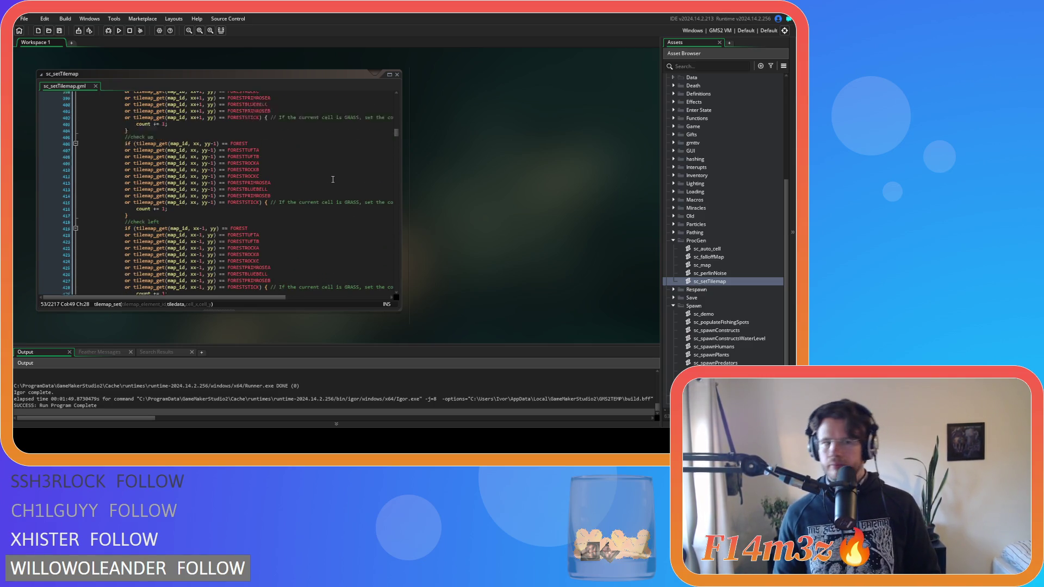
scroll(333, 180, down, 2)
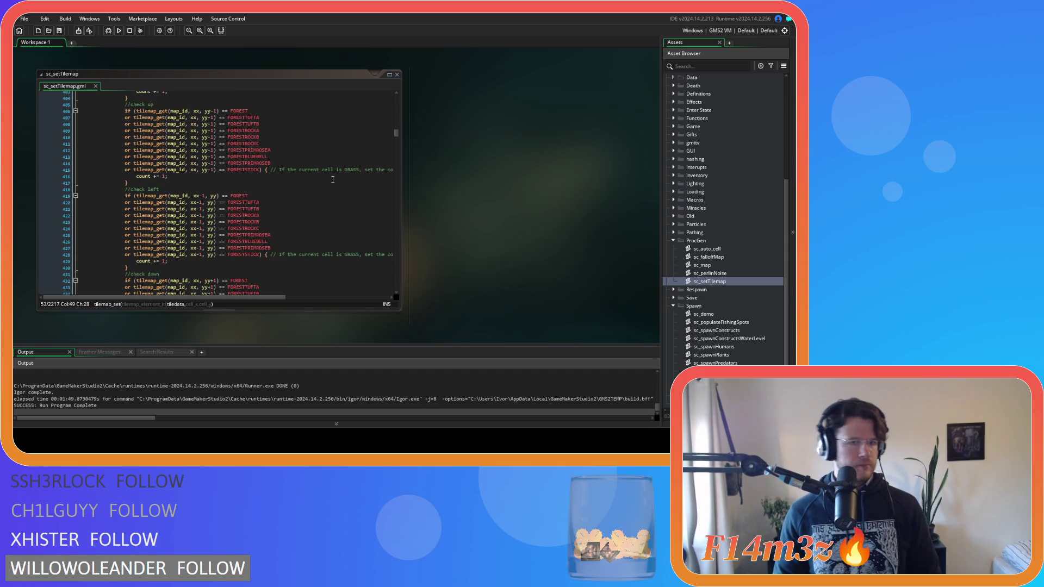
scroll(333, 179, down, 13)
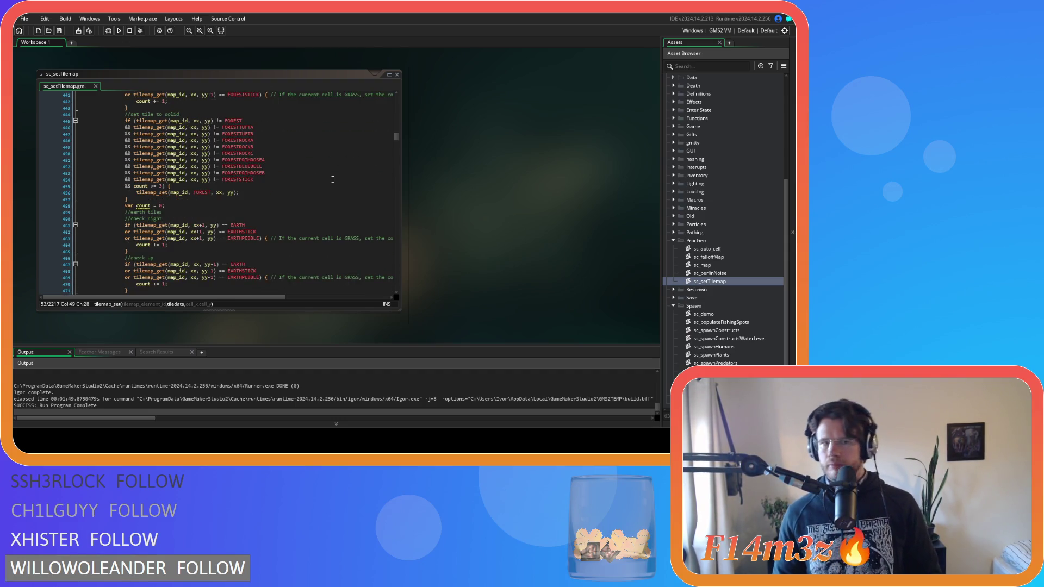
scroll(333, 179, down, 17)
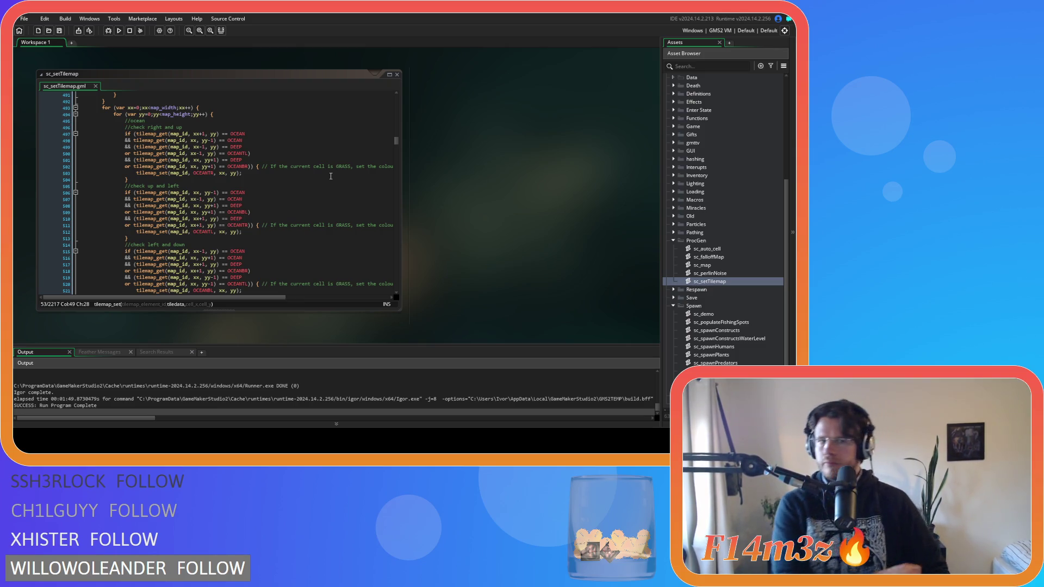
scroll(330, 176, down, 20)
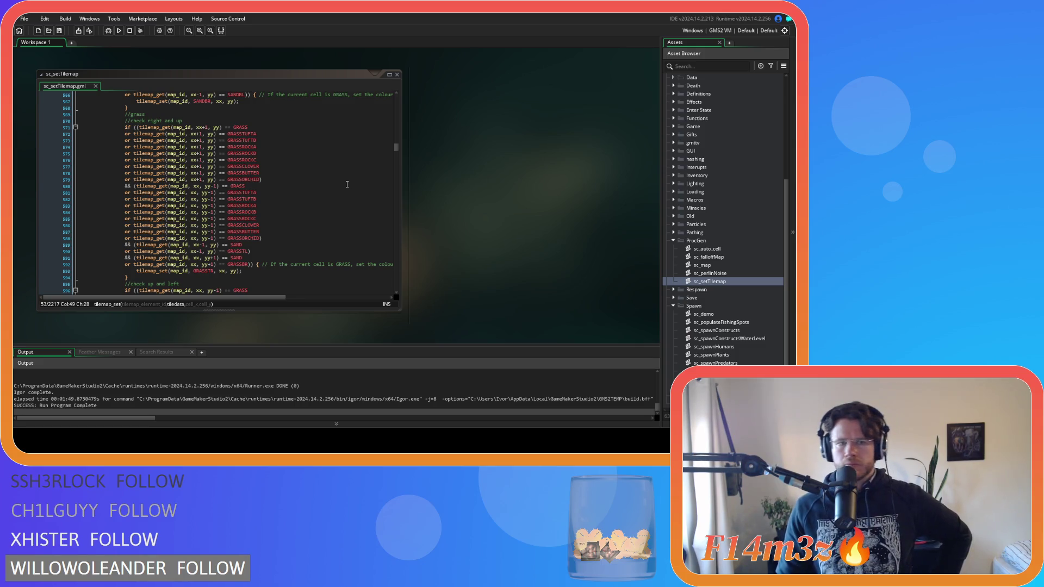
scroll(347, 184, down, 5)
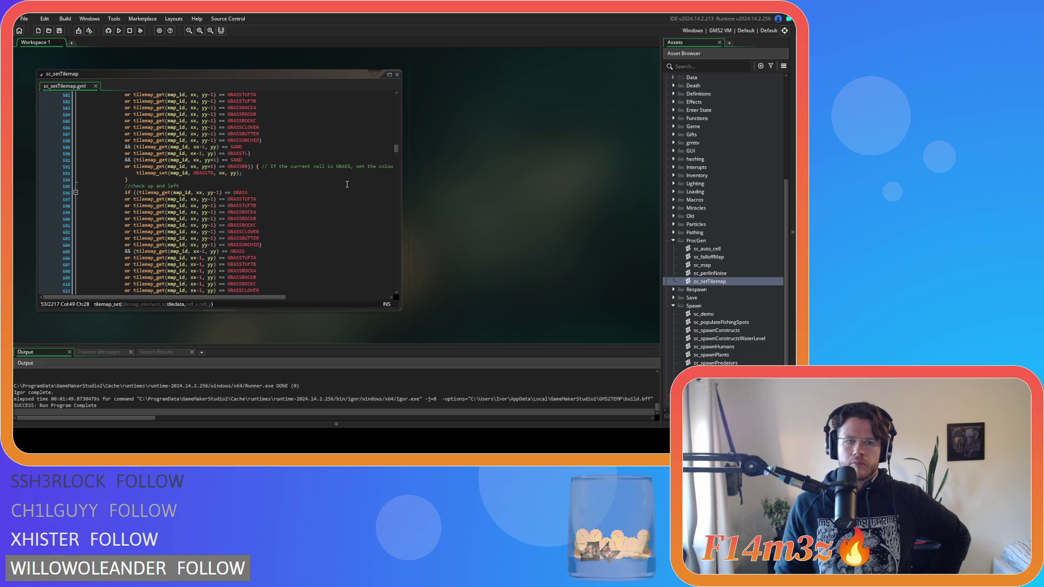
scroll(347, 184, down, 4)
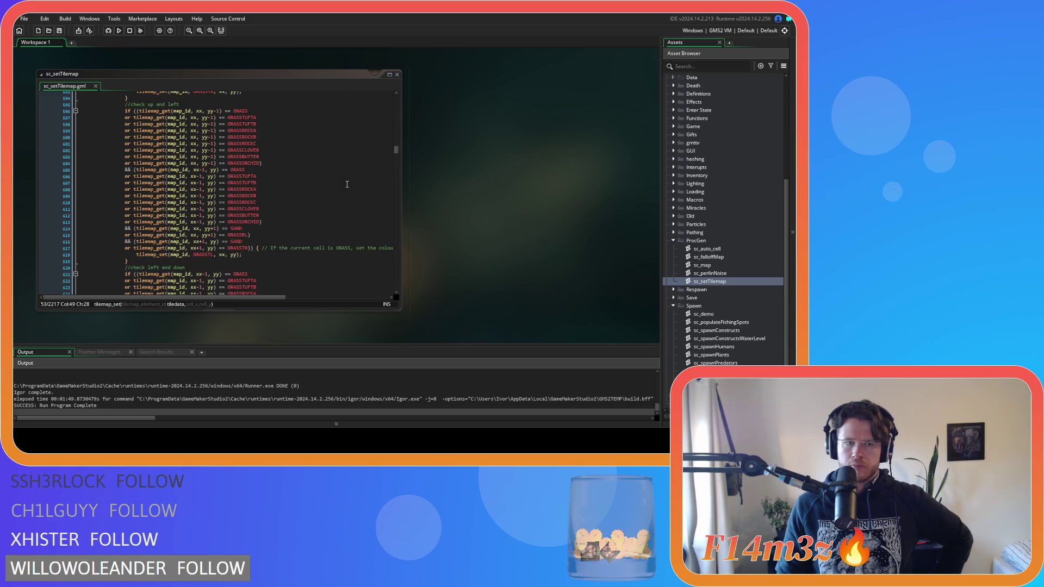
drag(396, 149, 395, 100)
scroll(356, 125, down, 4)
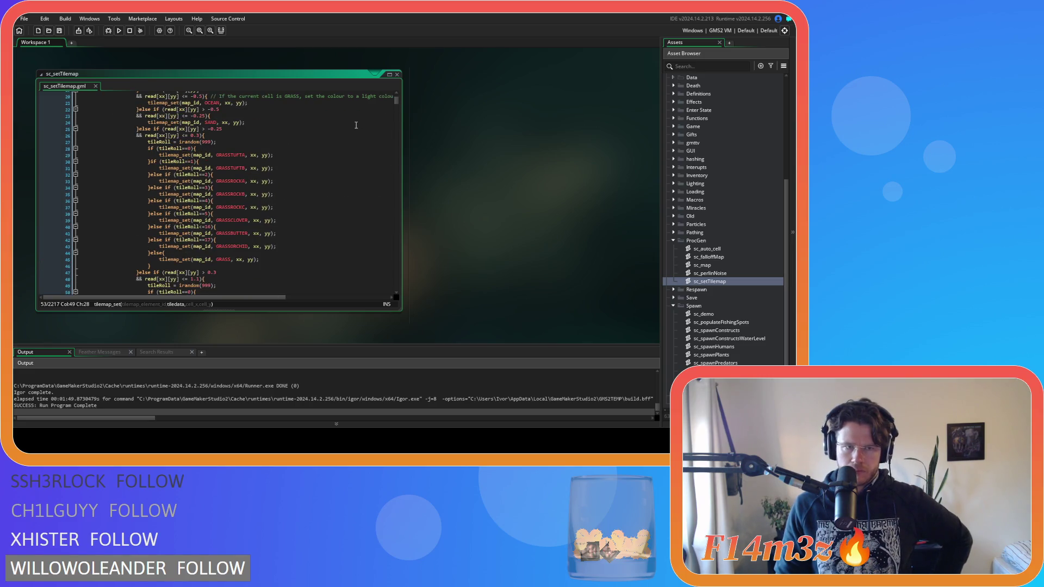
click(214, 167)
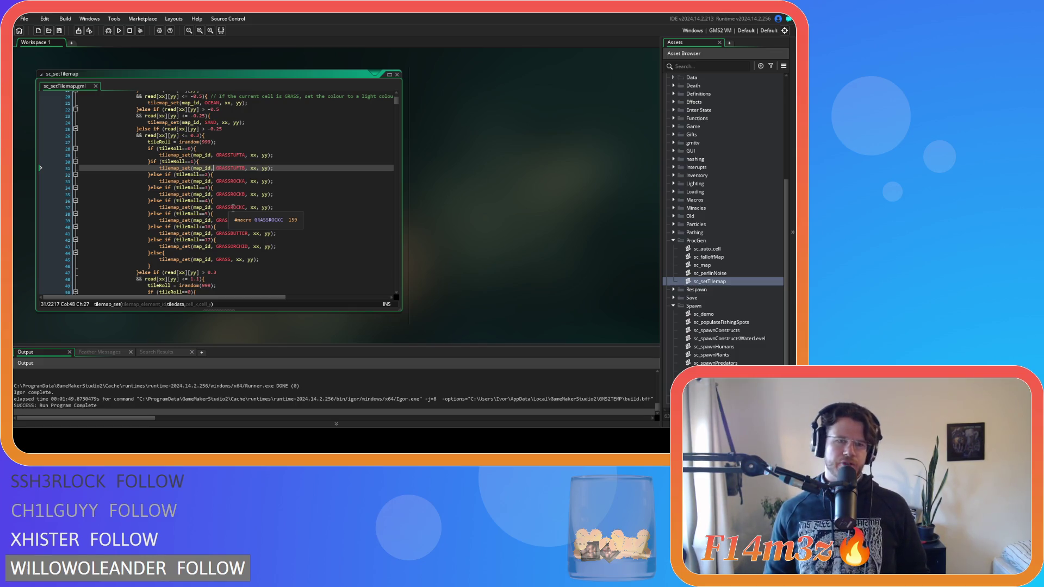
scroll(232, 207, down, 7)
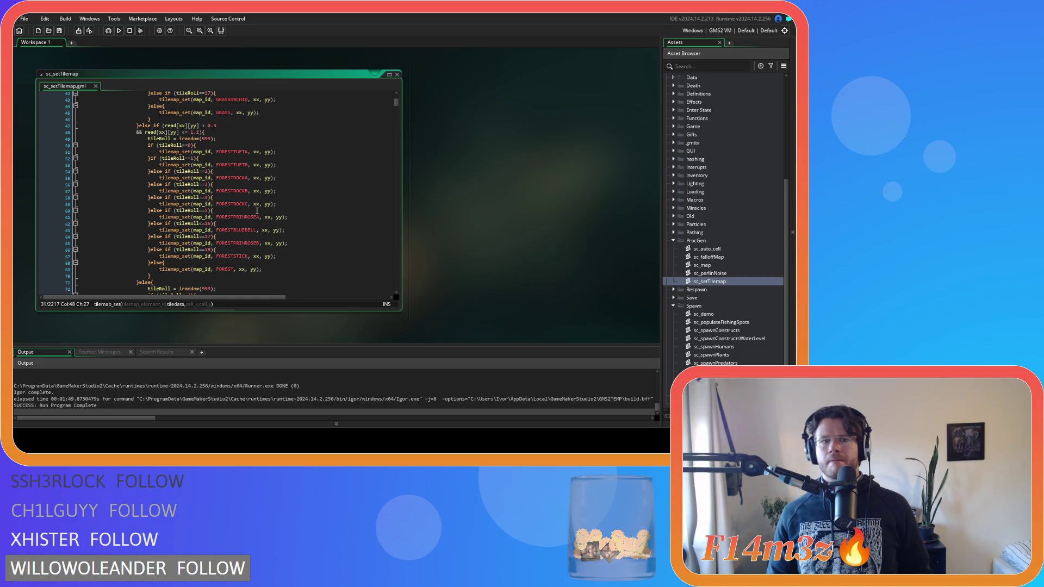
scroll(257, 210, down, 4)
scroll(257, 211, down, 4)
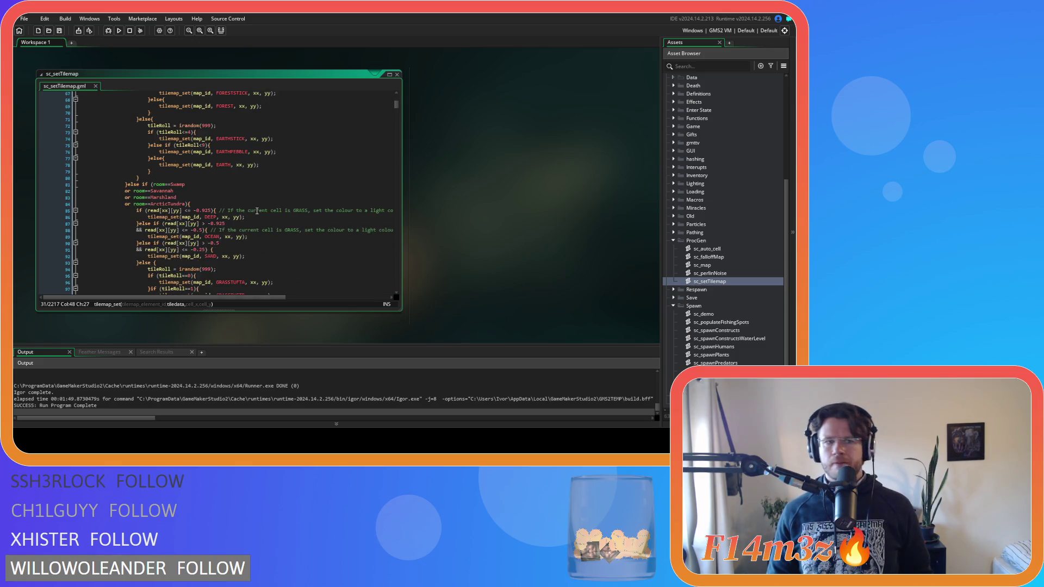
scroll(281, 234, up, 12)
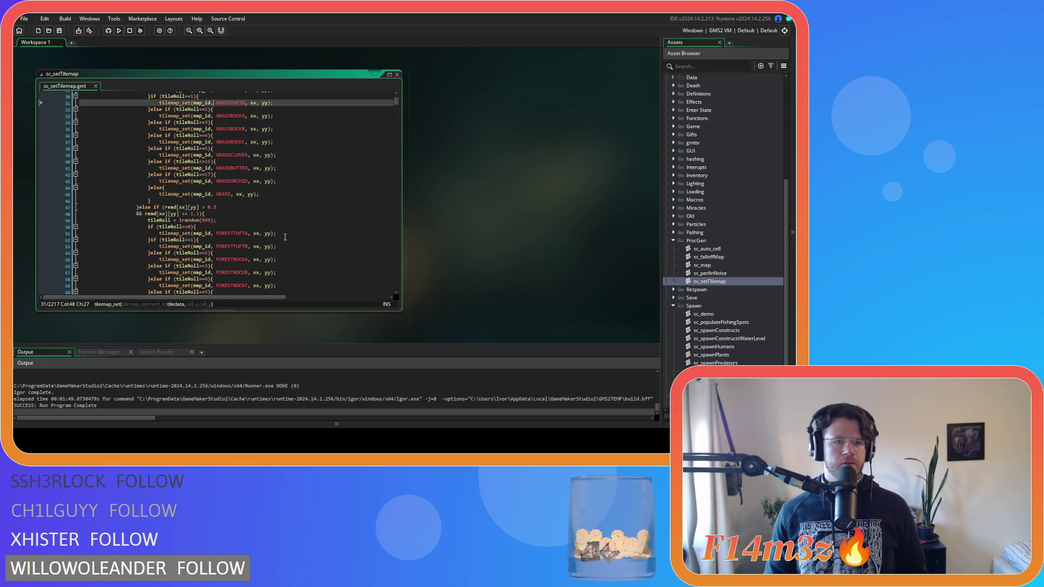
scroll(295, 242, up, 6)
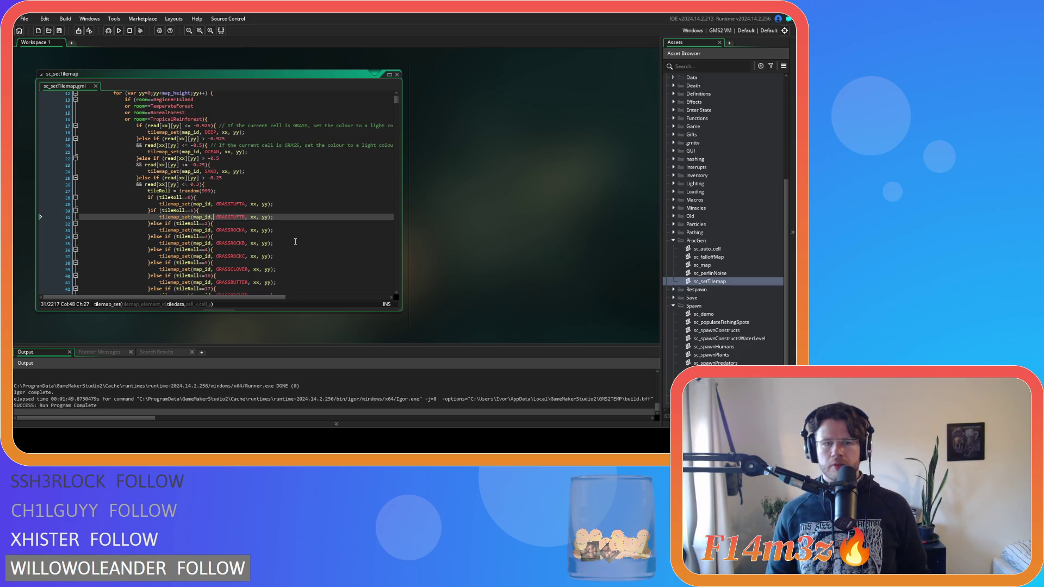
mouse_move(397, 101)
mouse_down()
mouse_move(380, 287)
mouse_move(382, 246)
mouse_up()
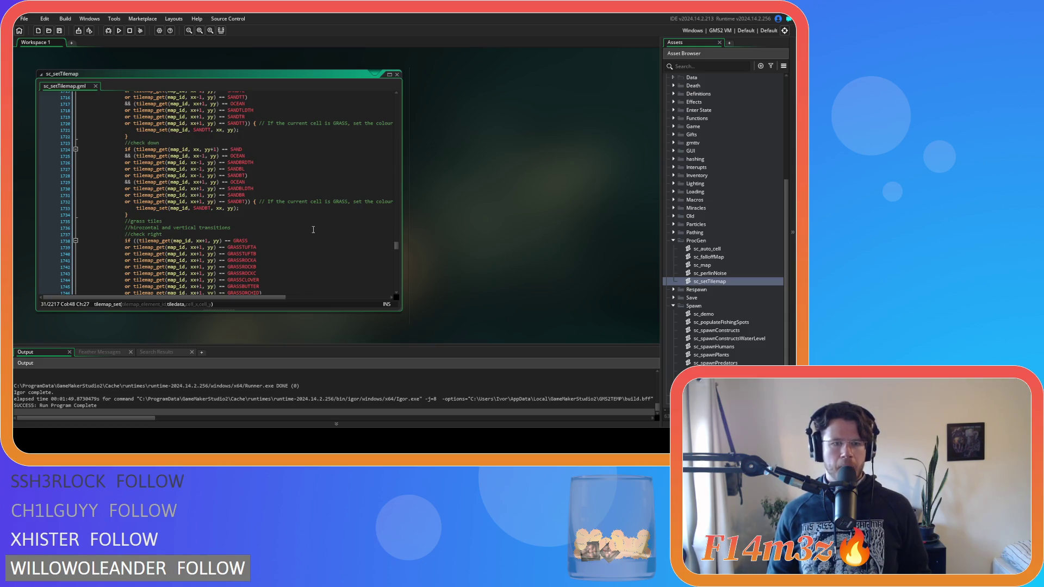
scroll(313, 229, down, 3)
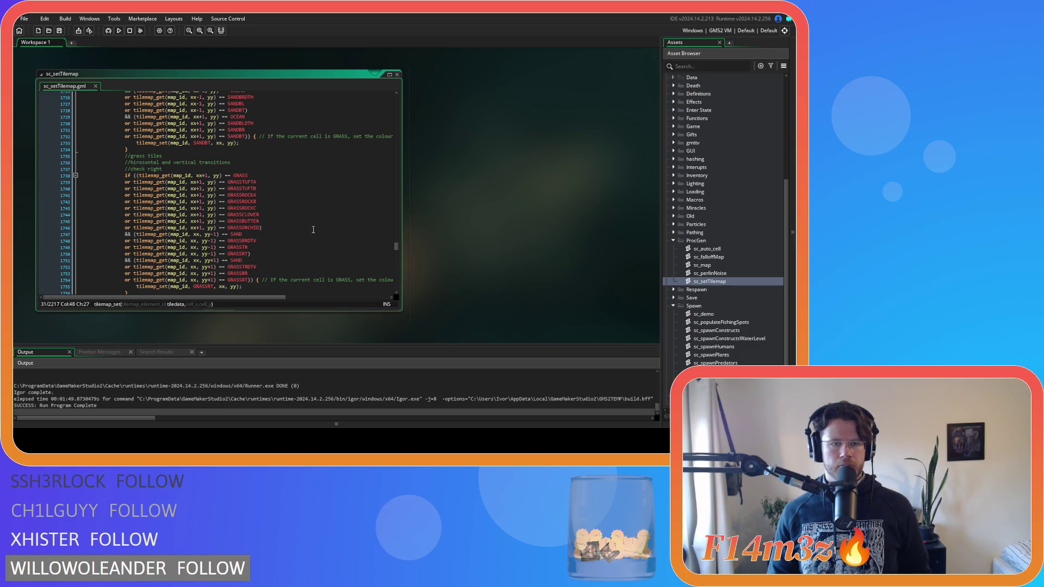
scroll(313, 229, down, 4)
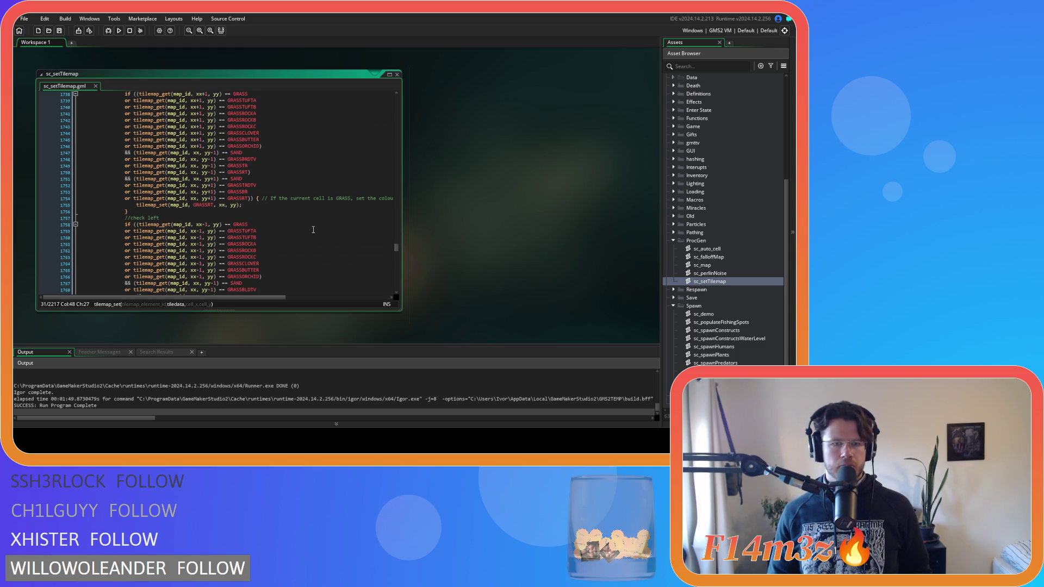
scroll(313, 229, down, 3)
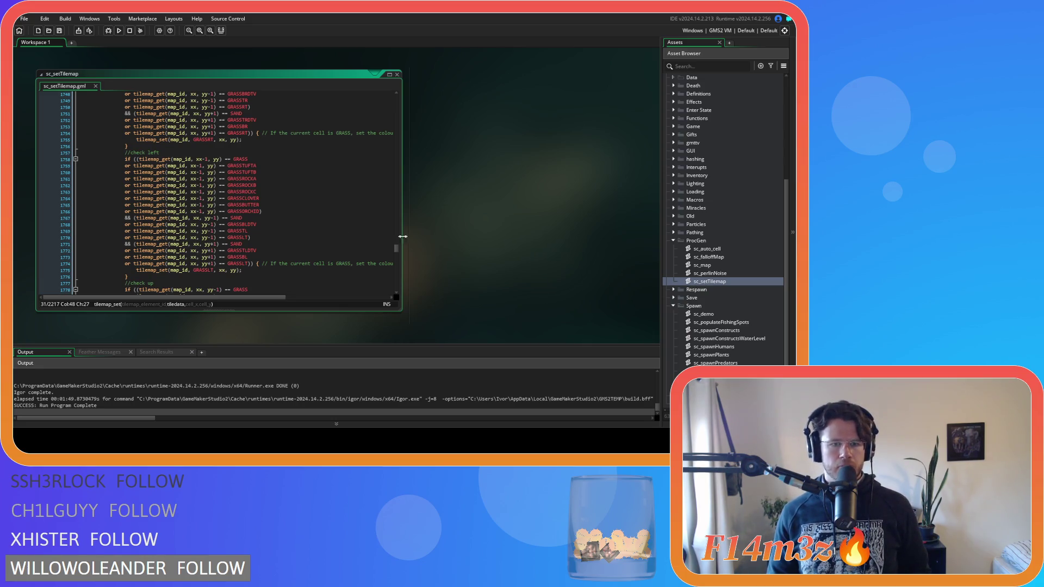
scroll(399, 259, down, 15)
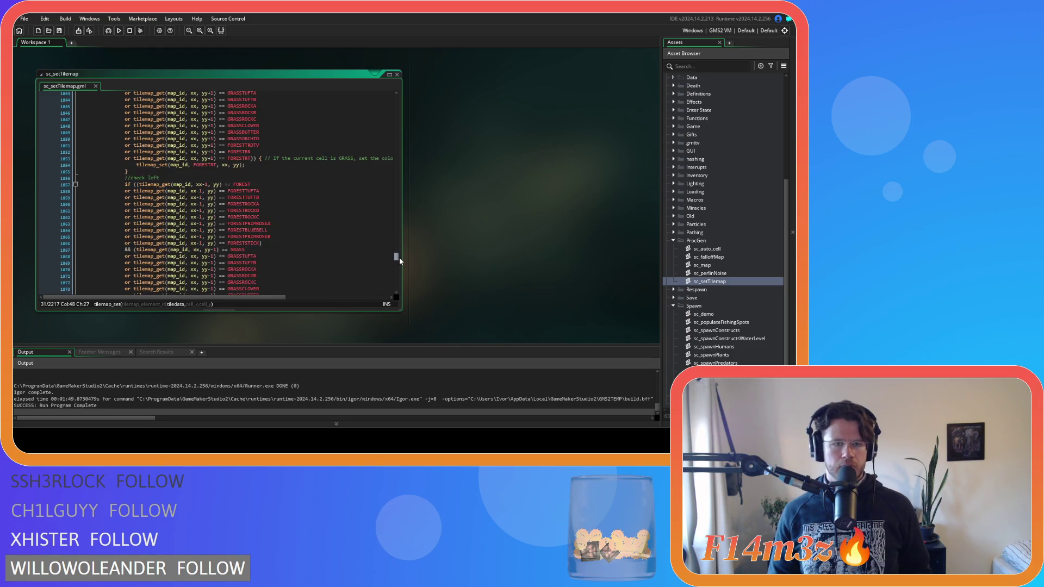
drag(399, 256, 403, 102)
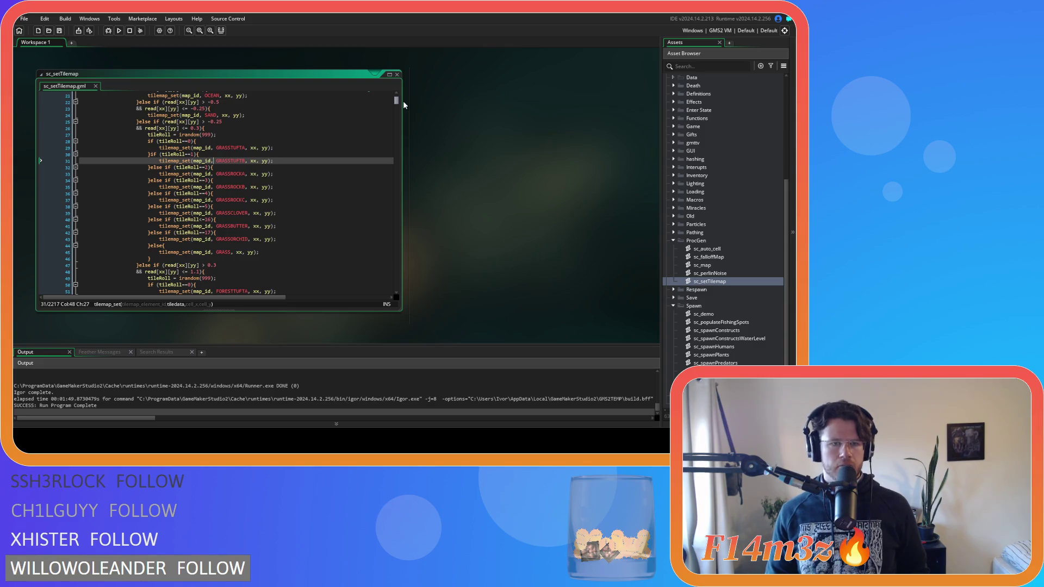
Build and run Entheogen with F5 until the world-generation loading screen appears
key(F5)
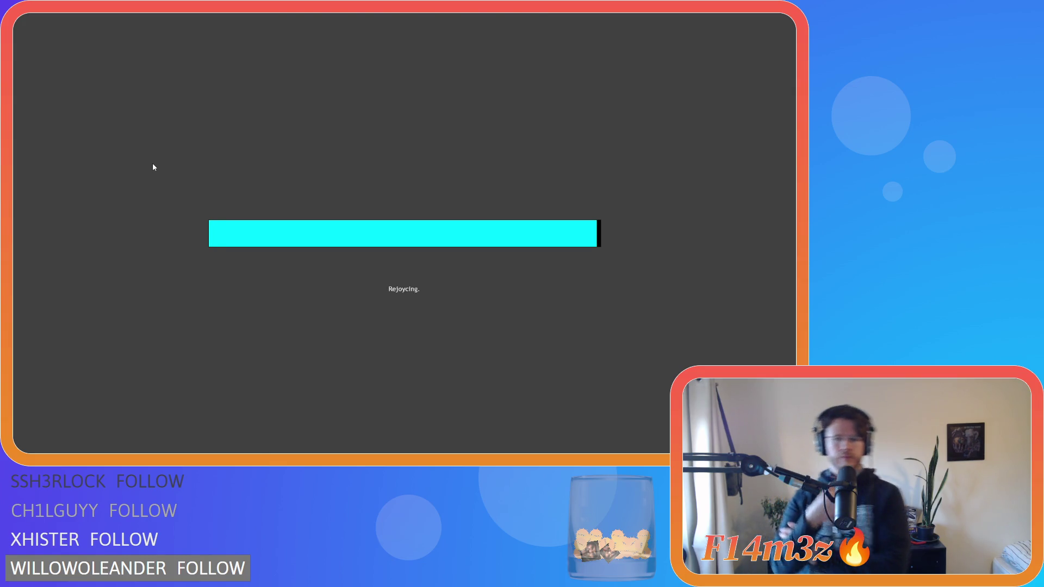
Resume the game and pan around the riverbank, the lake and the trees to the north
key(F1)
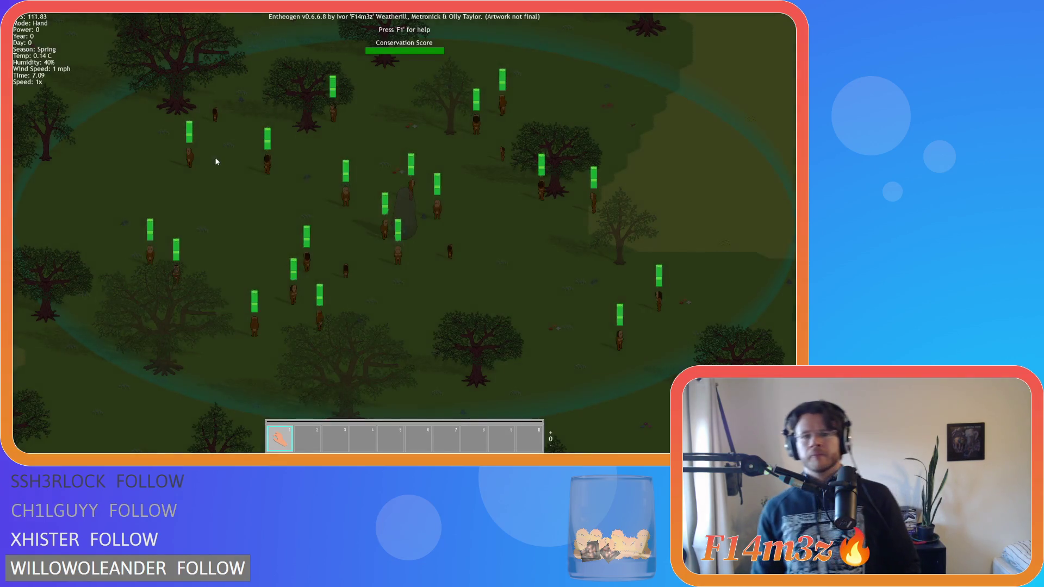
scroll(217, 157, down, 5)
scroll(349, 205, up, 5)
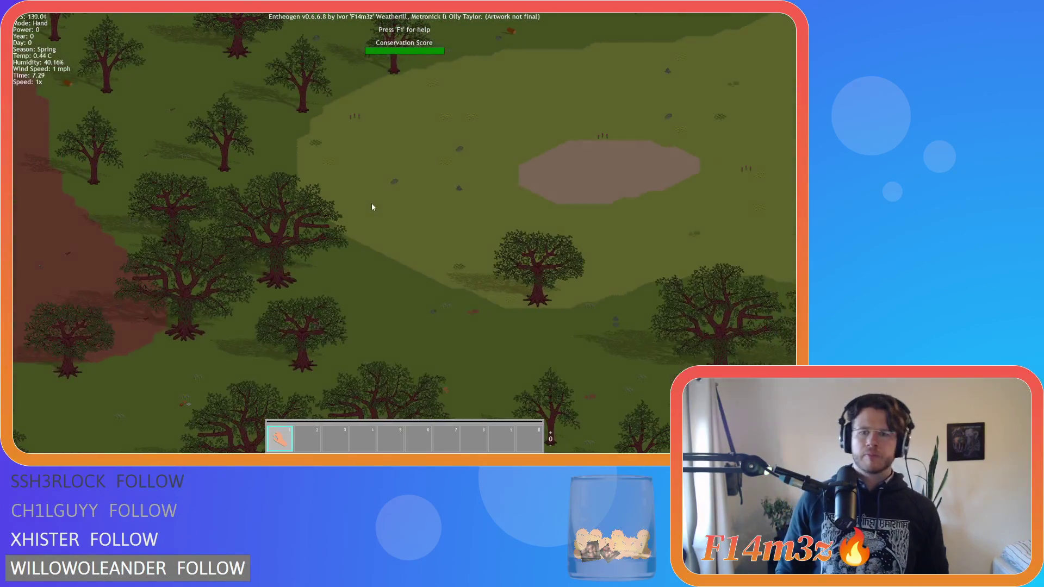
key(d)
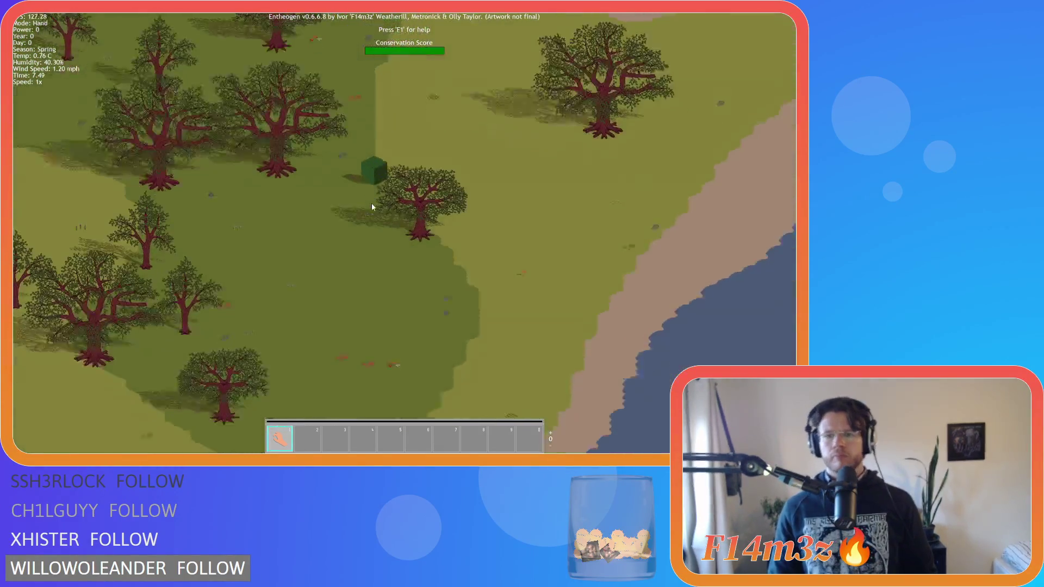
scroll(372, 206, down, 3)
key(a)
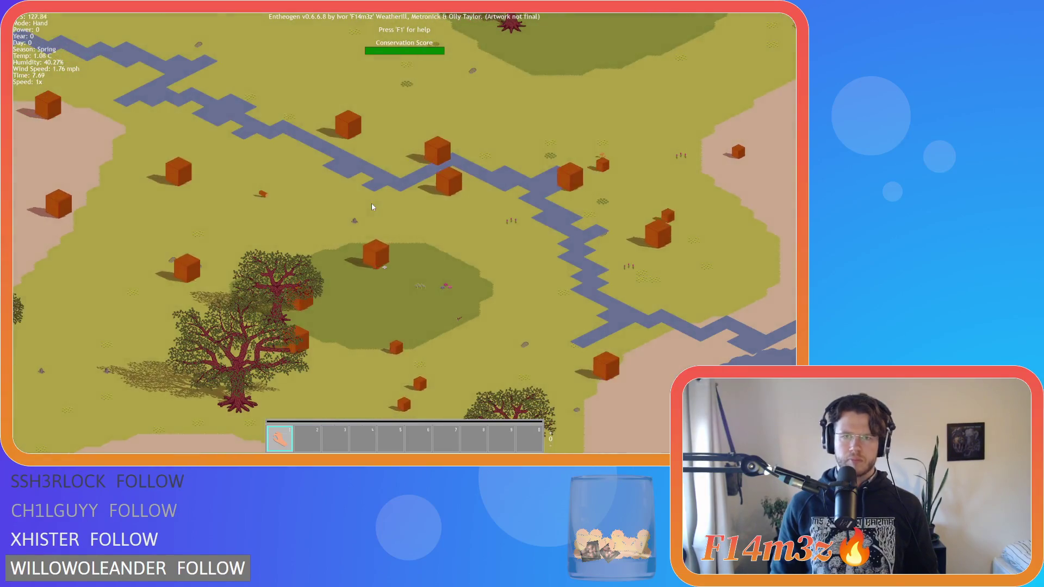
scroll(372, 206, up, 2)
key(s)
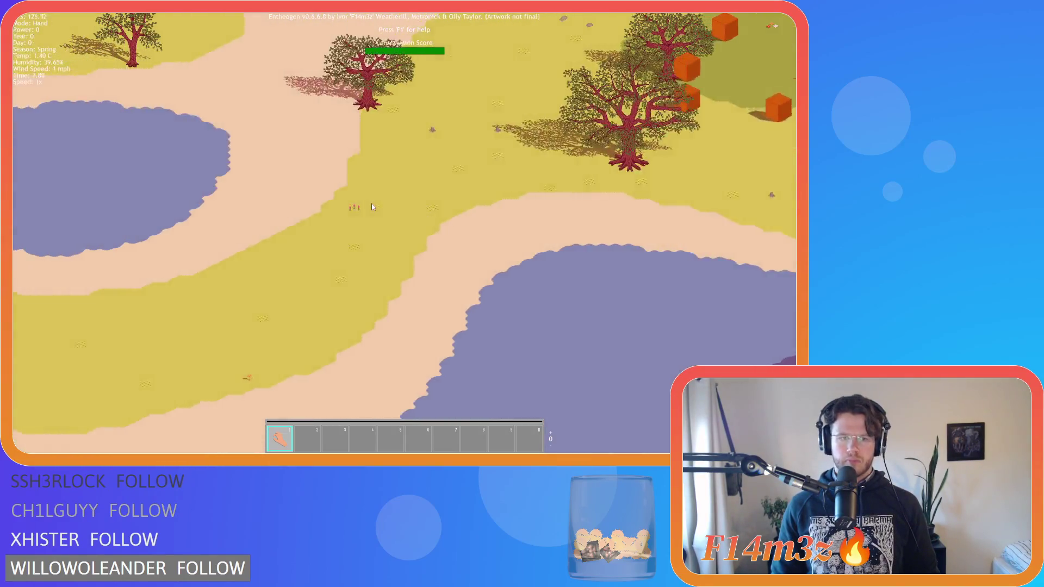
scroll(372, 207, down, 2)
key(w)
scroll(371, 206, up, 2)
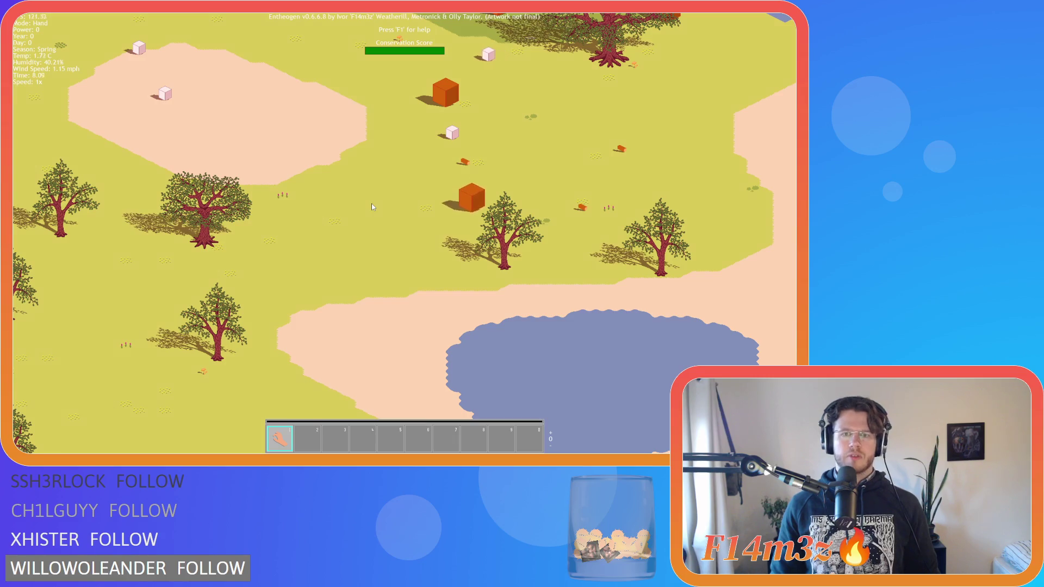
Pan west past the cube grove, the Expansion Stone and the sand pond across the grassland
key(a)
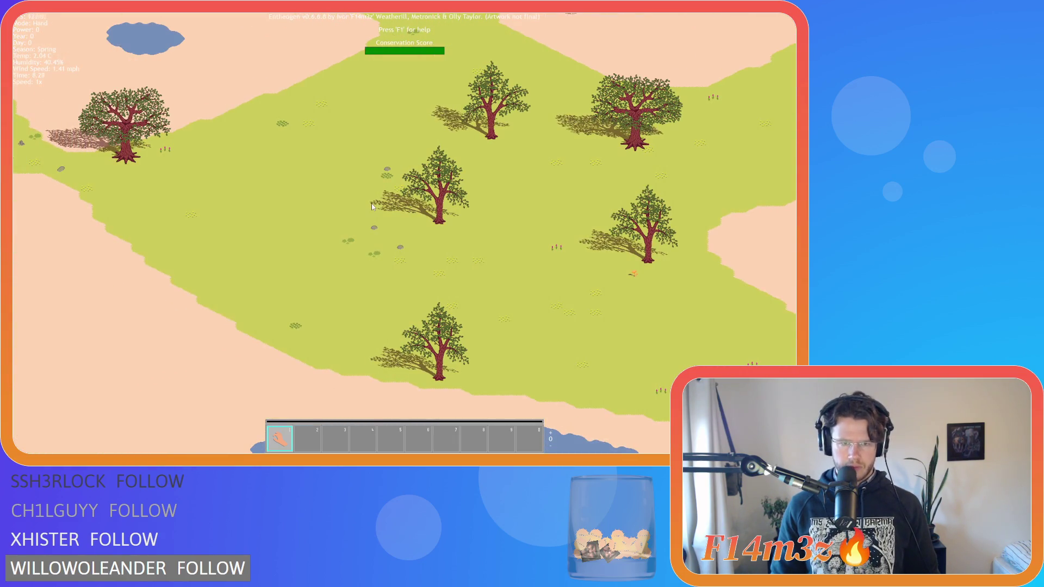
key(w)
key(w)
key(a)
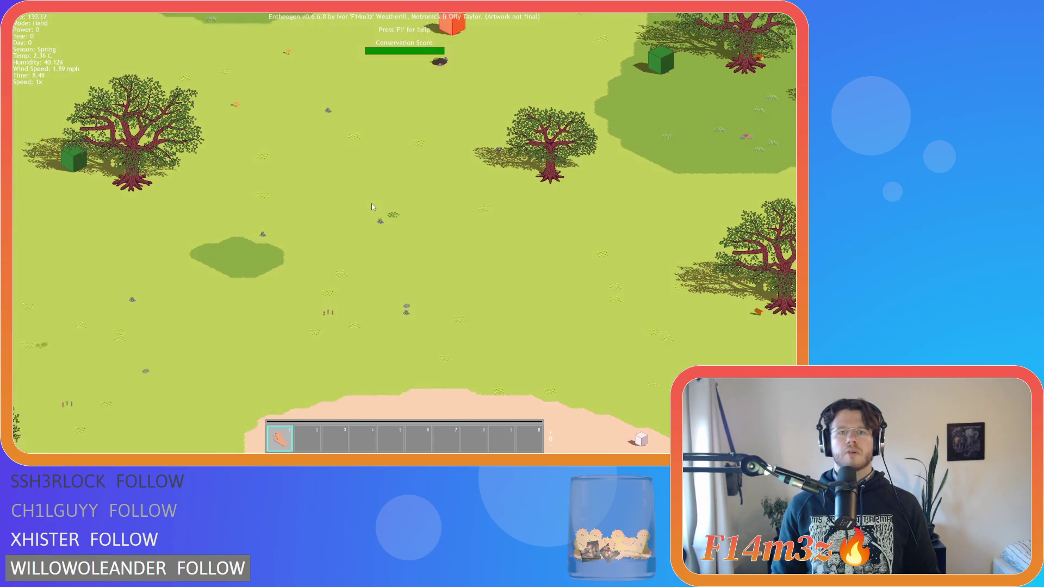
key(a)
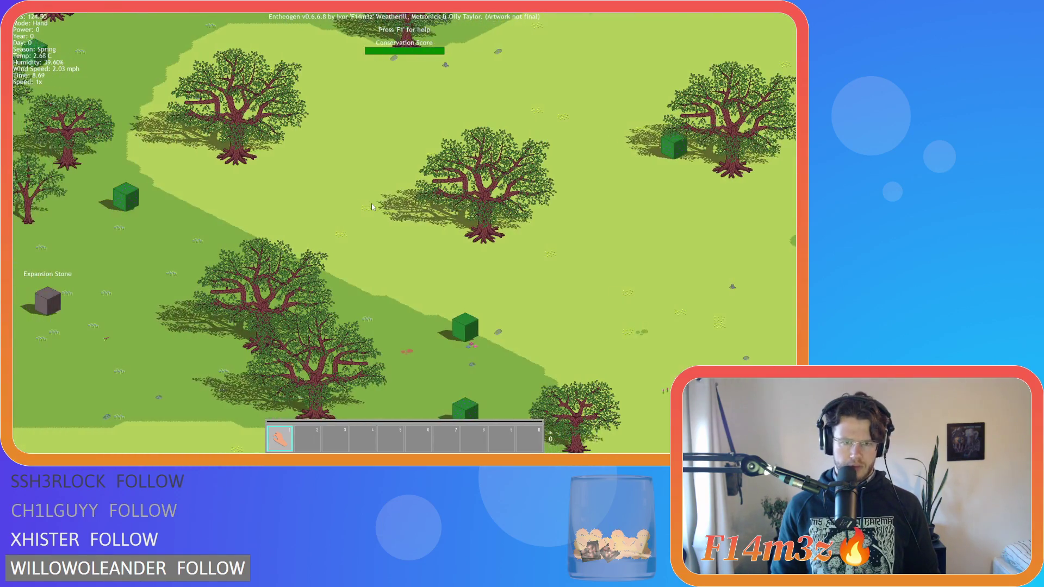
key(s)
key(s)
key(a)
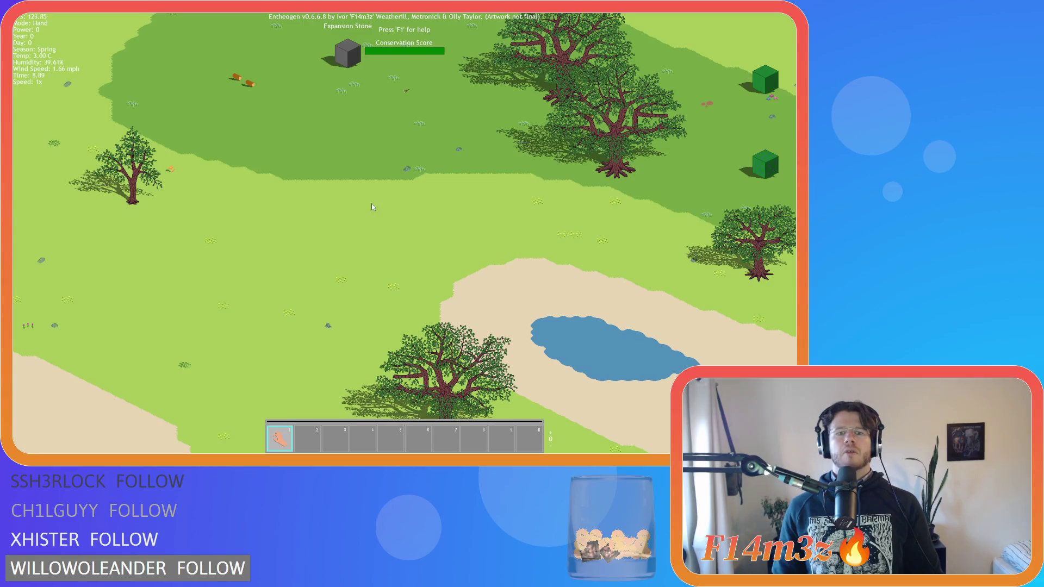
key(a)
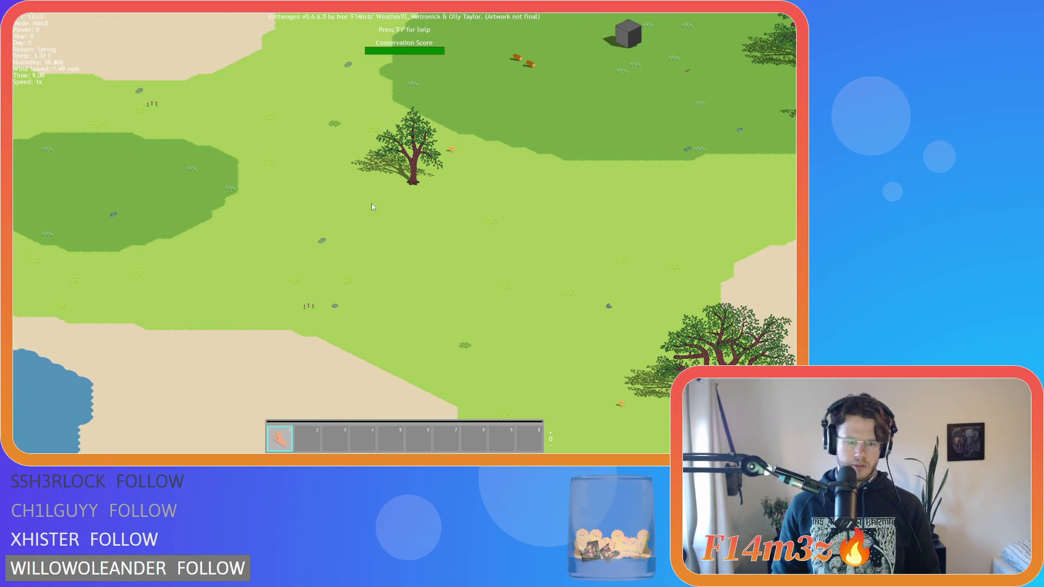
Quit the game, confirming with Y, and return to the grass tile-roll code
key(Escape)
key(y)
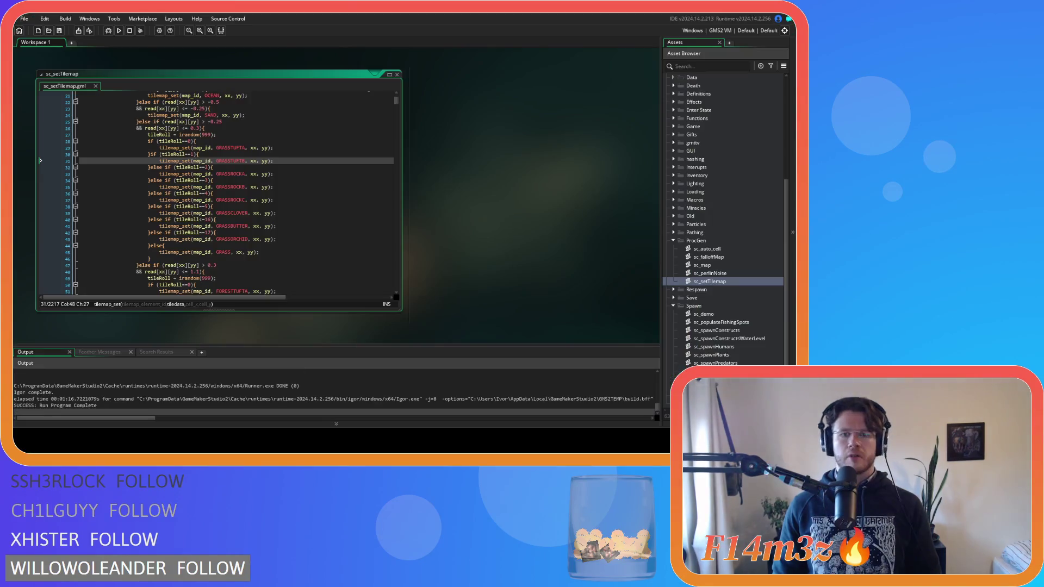
text(B)
click(350, 200)
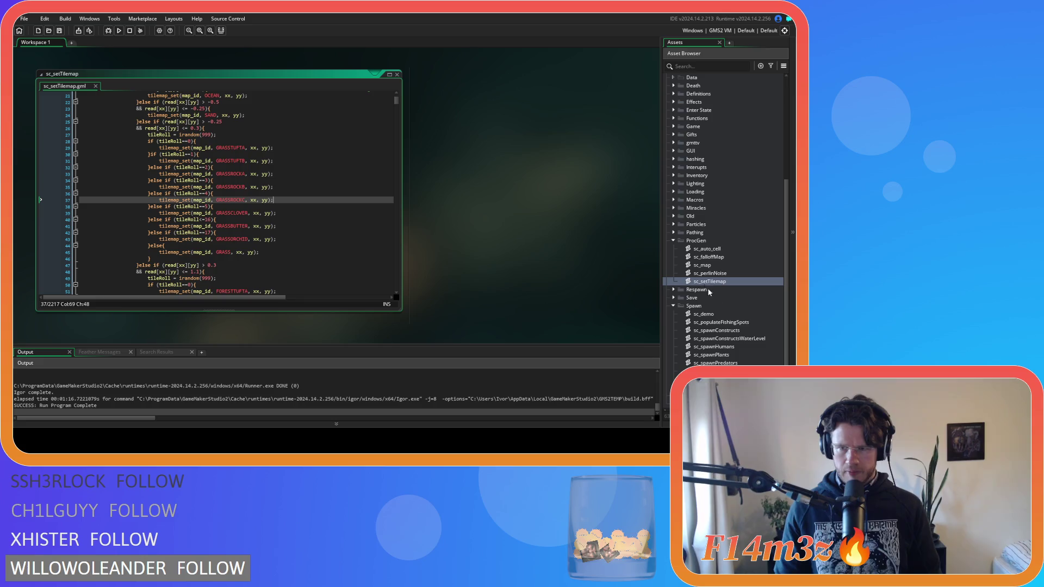
Expand the Macros folder and open the sc_macros script
click(673, 200)
double_click(705, 207)
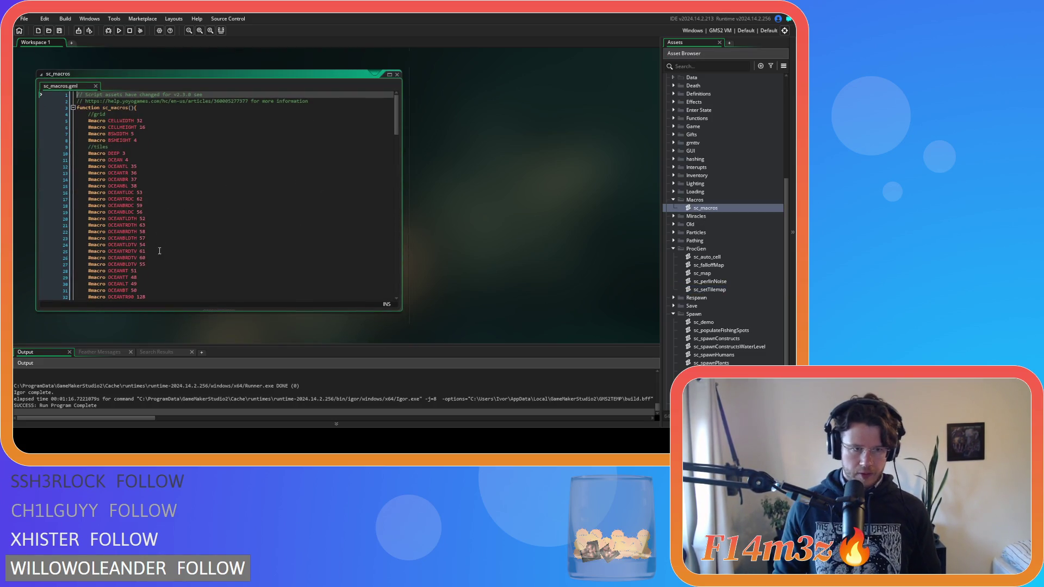
Review the GRASSTUFTA 25 grass tile macro in sc_macros, then close the script
scroll(161, 220, down, 3)
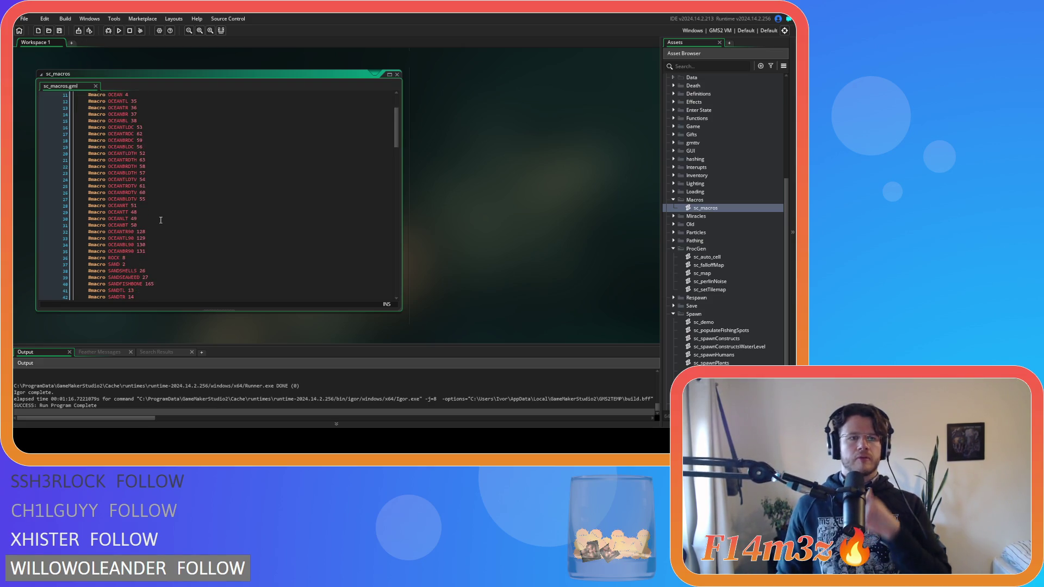
scroll(161, 220, down, 11)
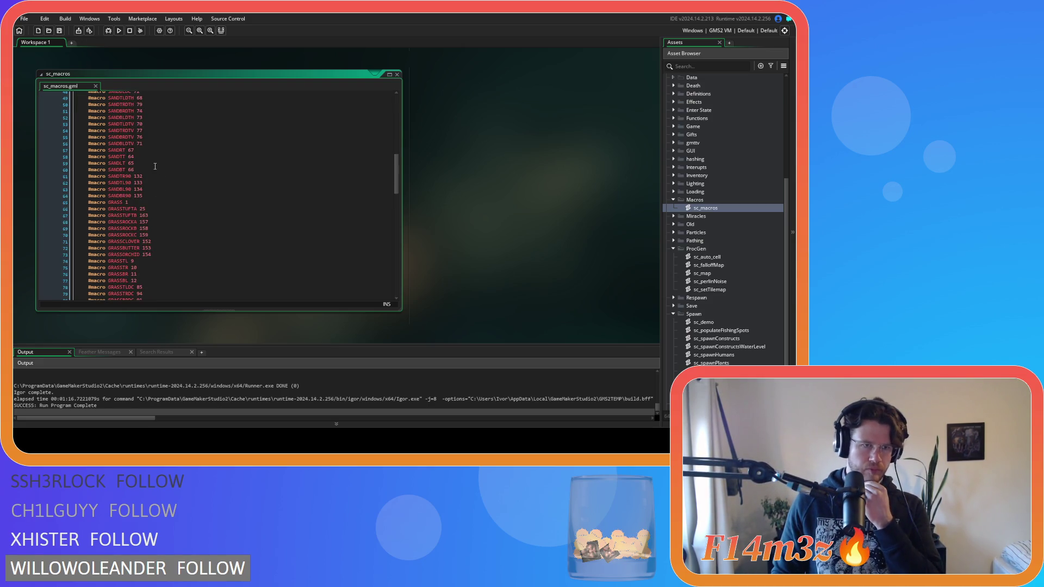
click(279, 209)
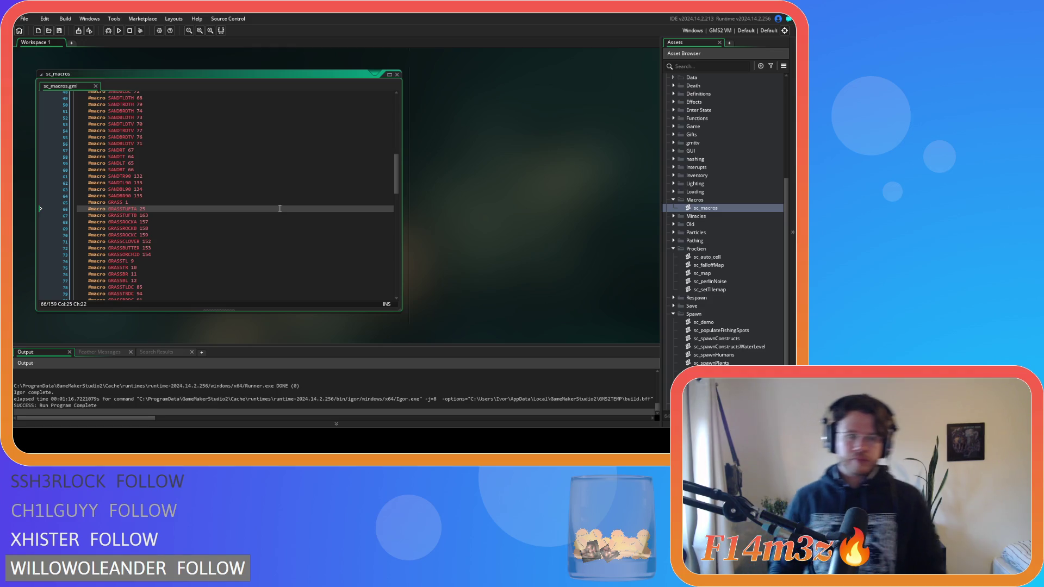
click(396, 74)
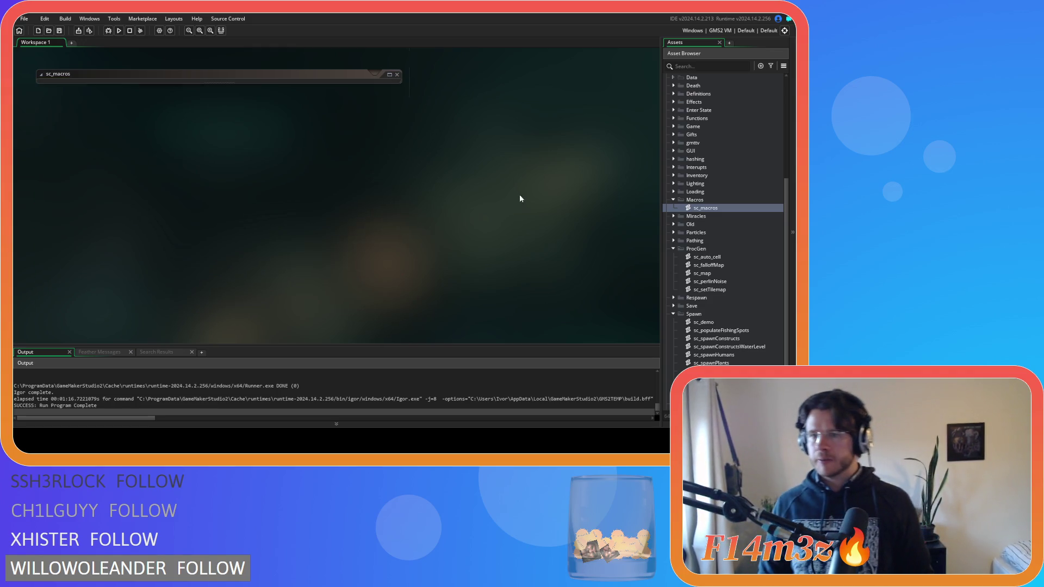
scroll(686, 280, down, 3)
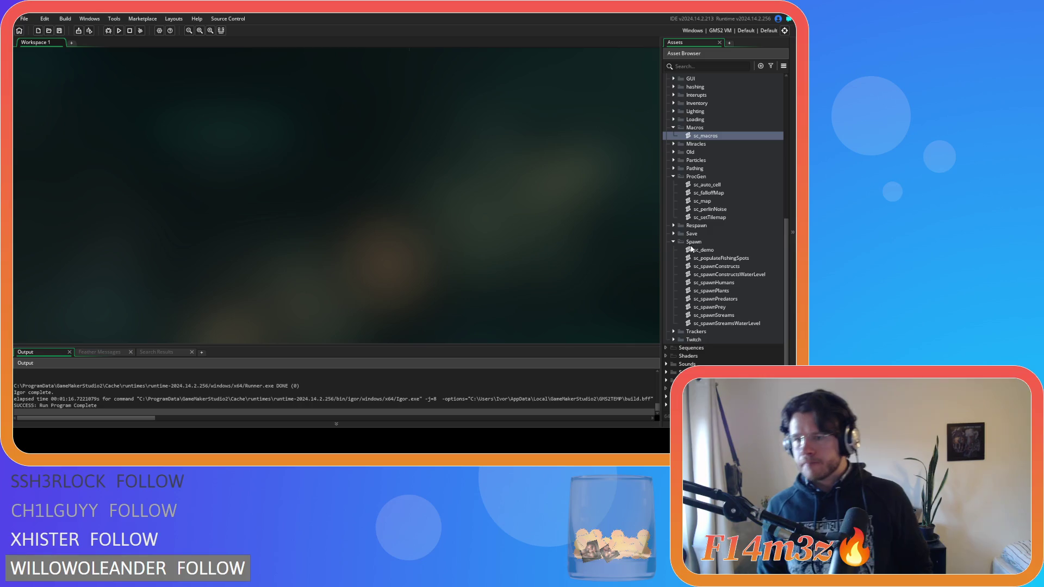
Open the TemperateForest room and select a block of grass tiles on the Tiles_1 layer
scroll(681, 266, up, 10)
click(668, 187)
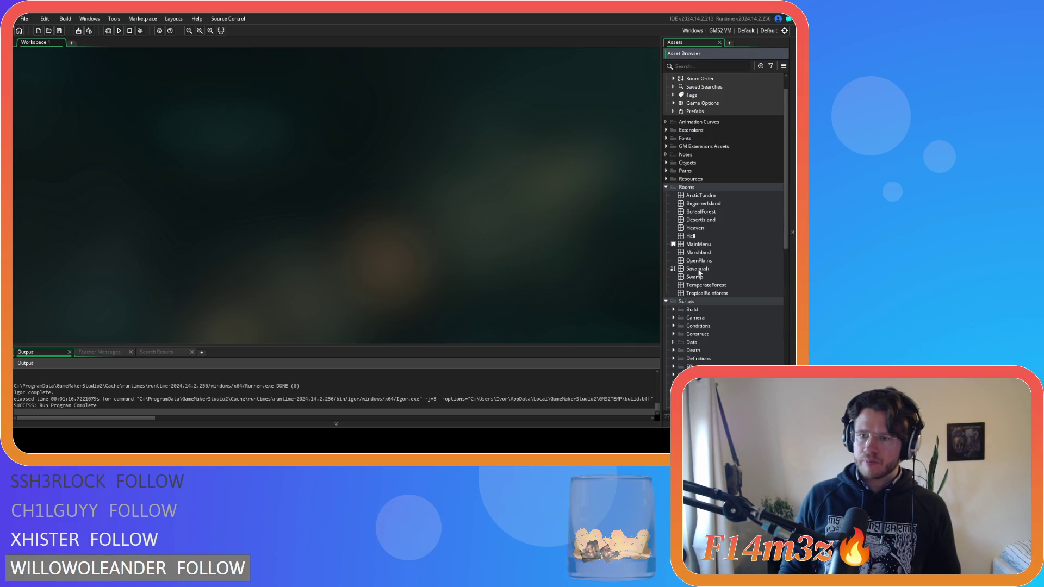
double_click(706, 285)
click(568, 206)
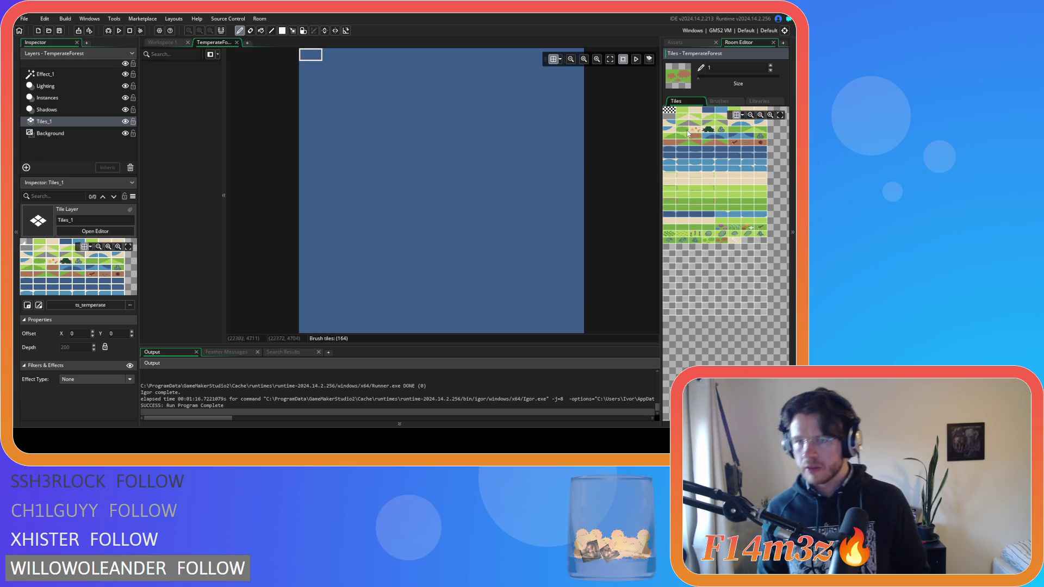
drag(676, 126, 686, 133)
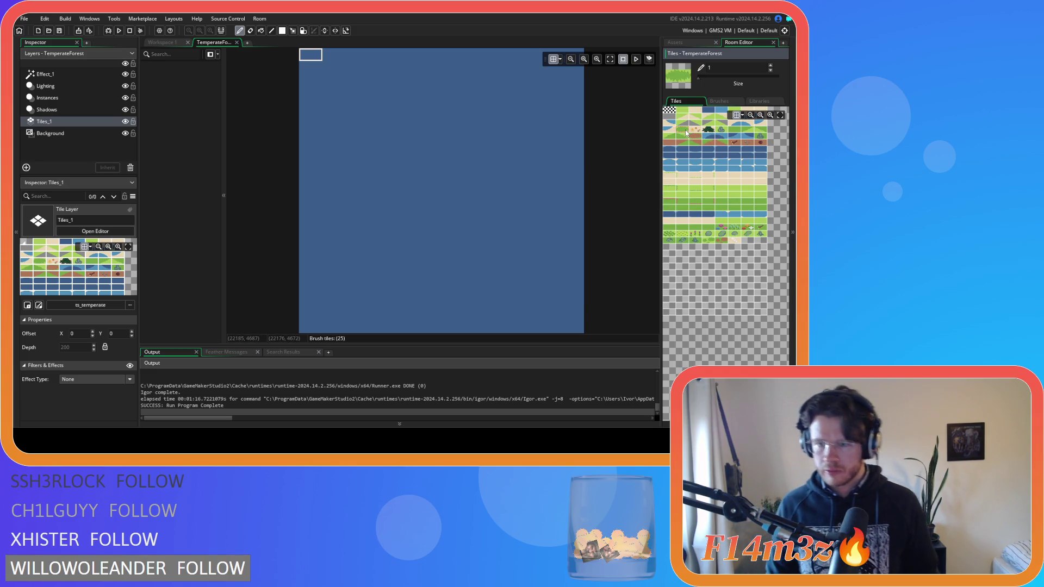
Close the room and its properties panel, then reopen the sc_setTilemap script
click(236, 43)
click(76, 42)
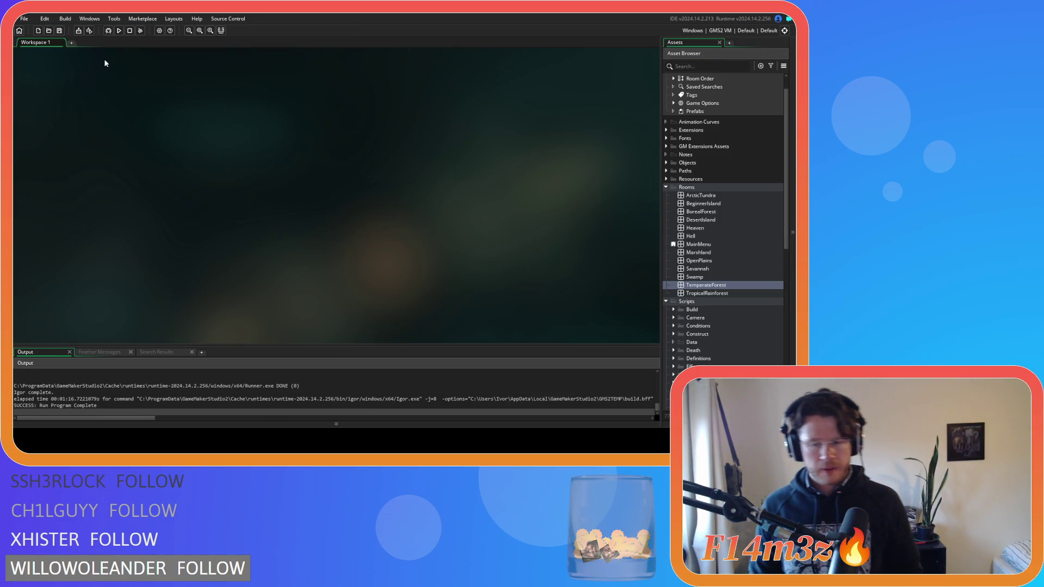
click(666, 187)
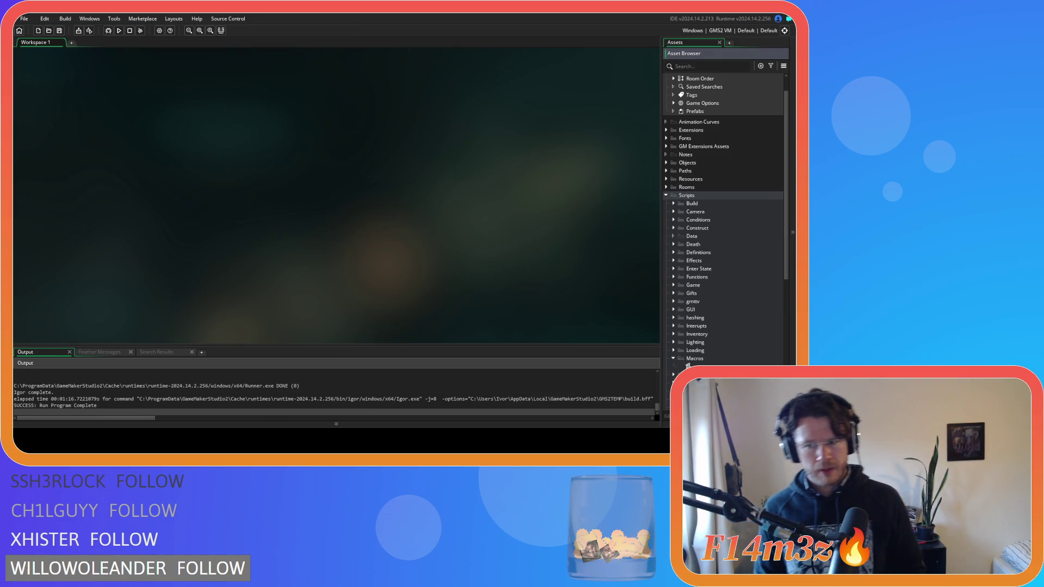
scroll(707, 356, down, 5)
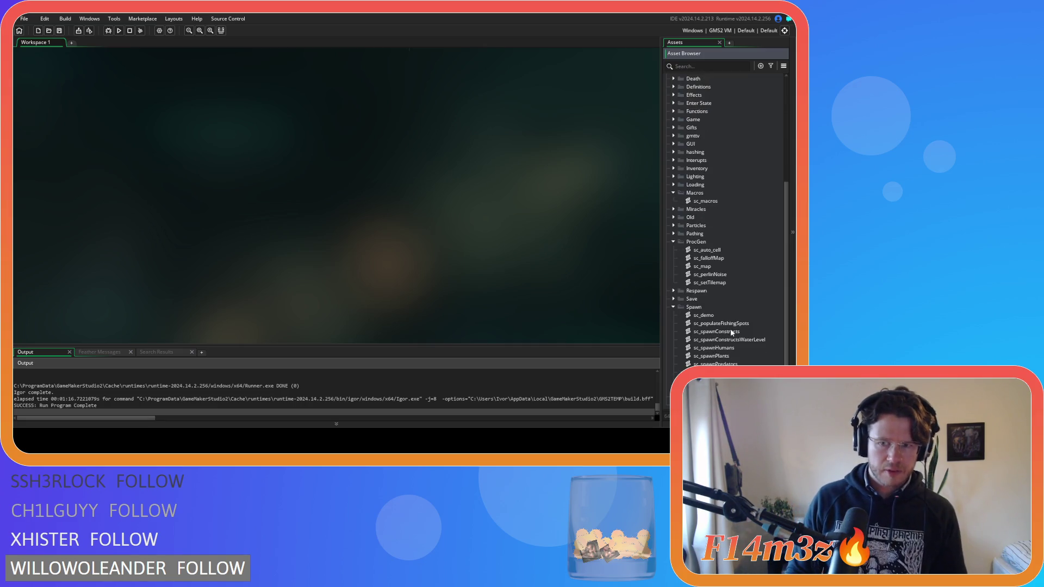
double_click(728, 279)
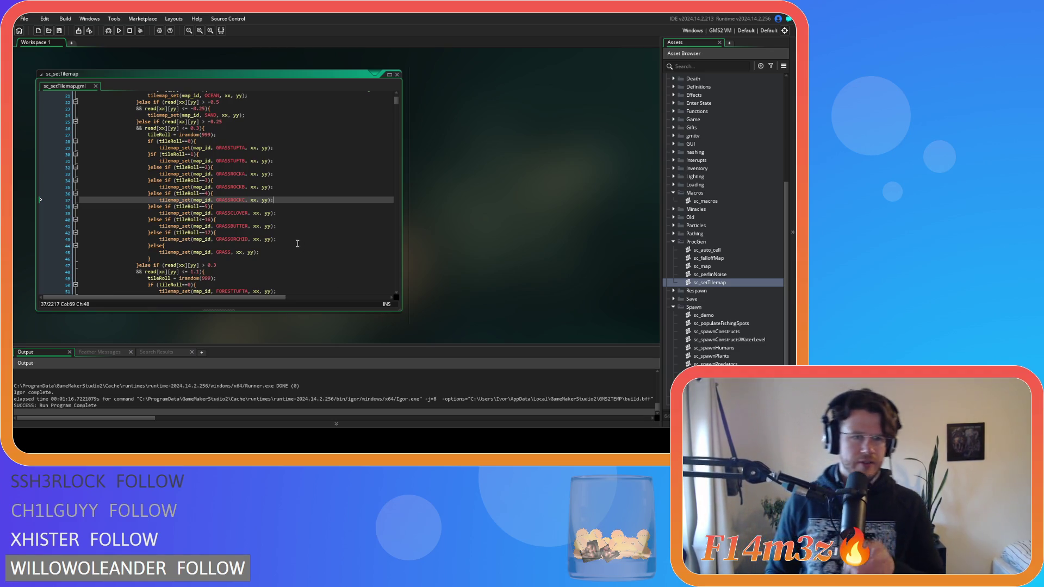
Clean the cached build and relaunch the game with F5 to view a freshly generated map
click(110, 31)
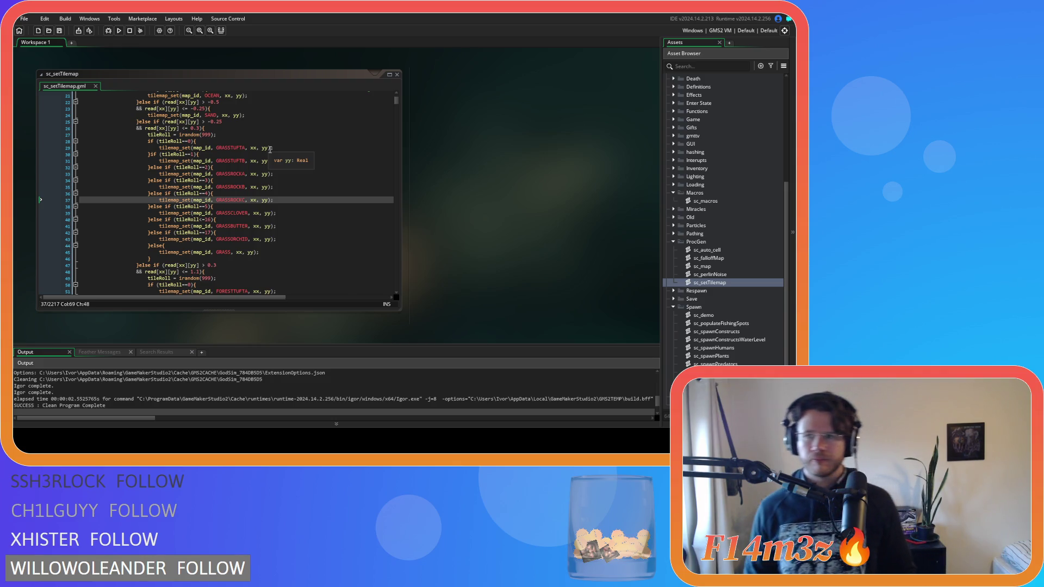
key(F5)
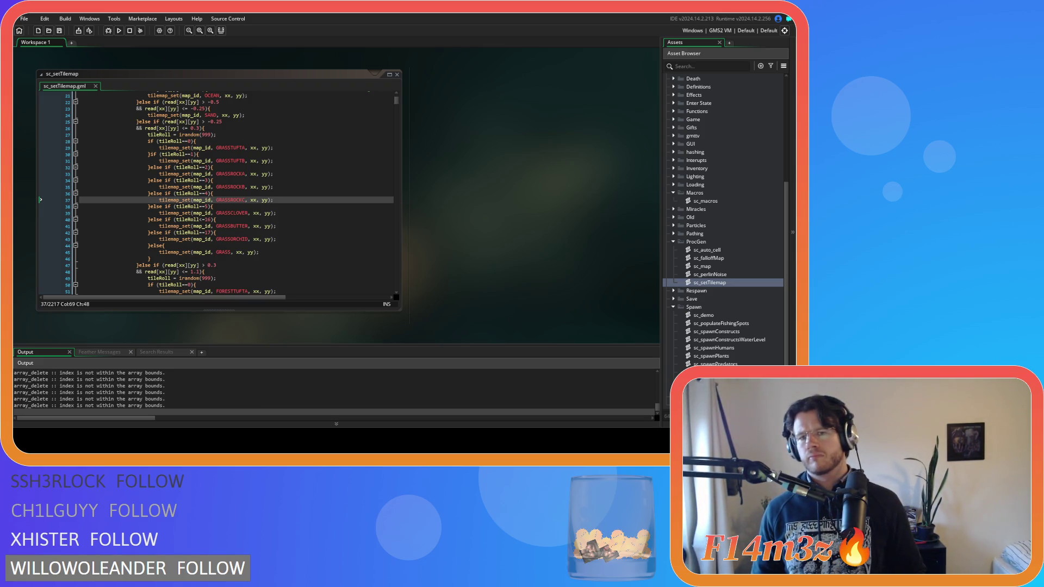
key(alt+Tab)
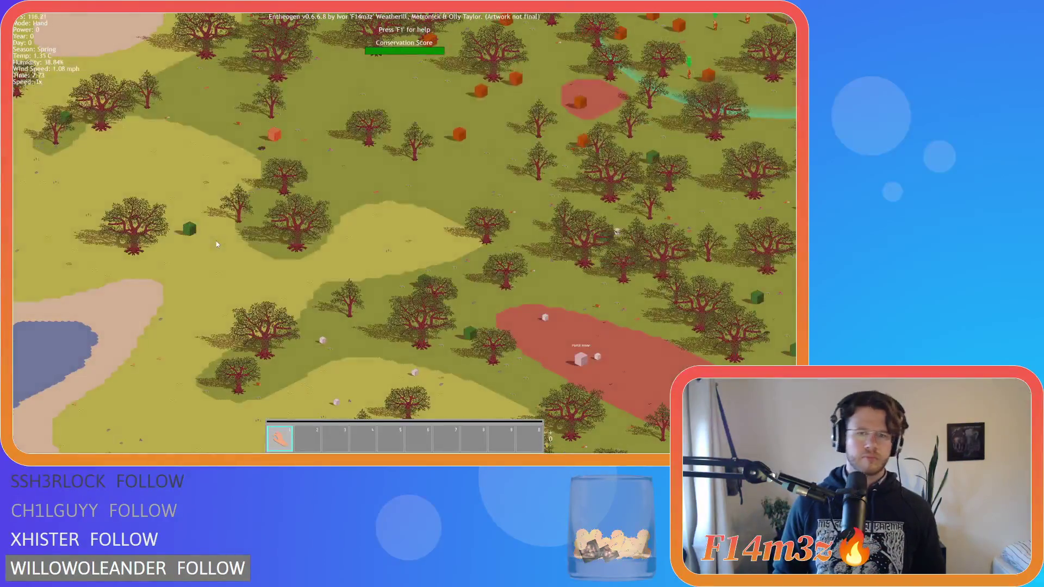
Pan toward the lake and regenerate the map twice with R for a wooded layout
key(s)
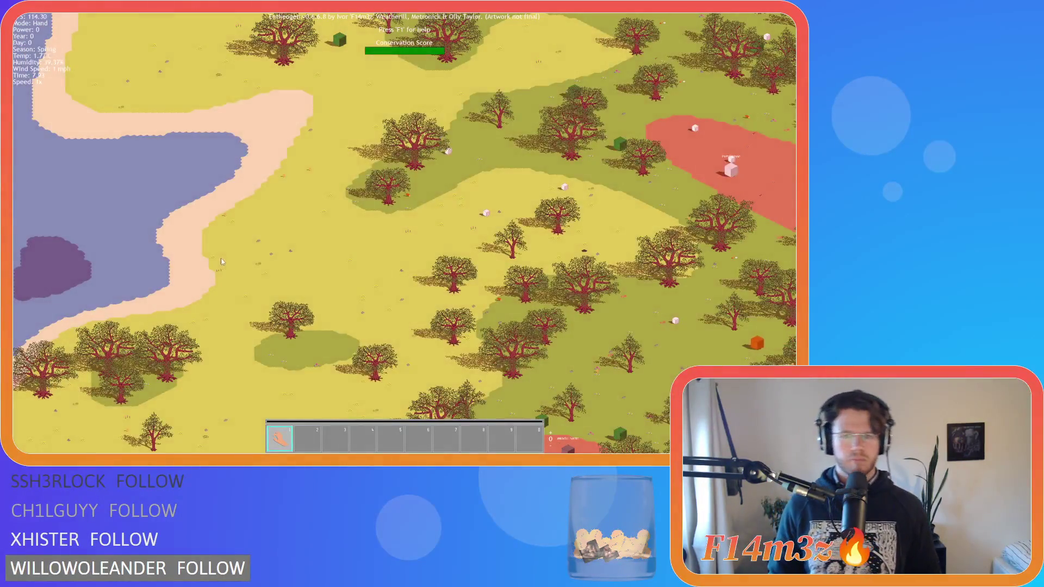
key(r)
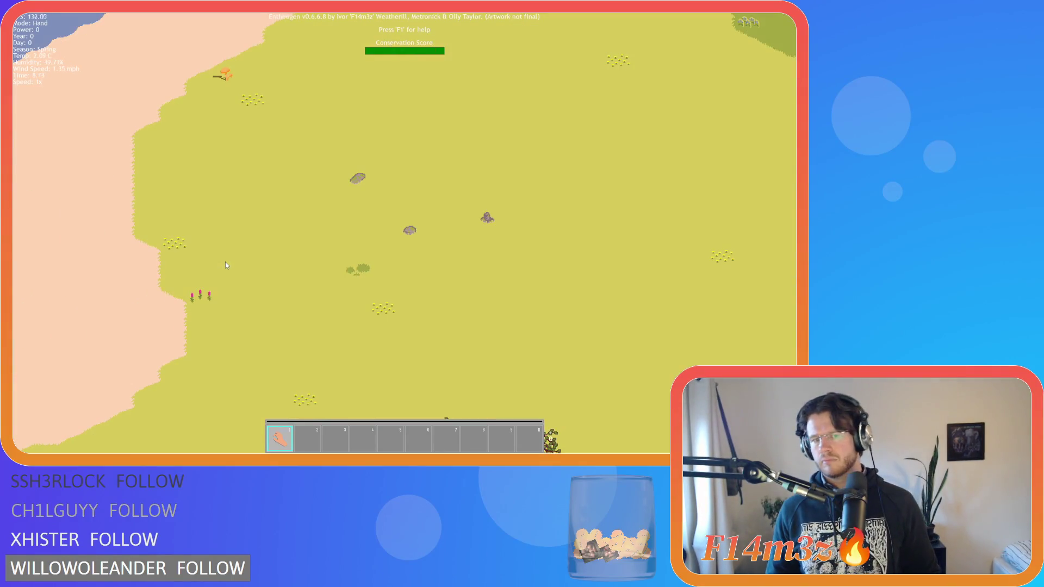
key(r)
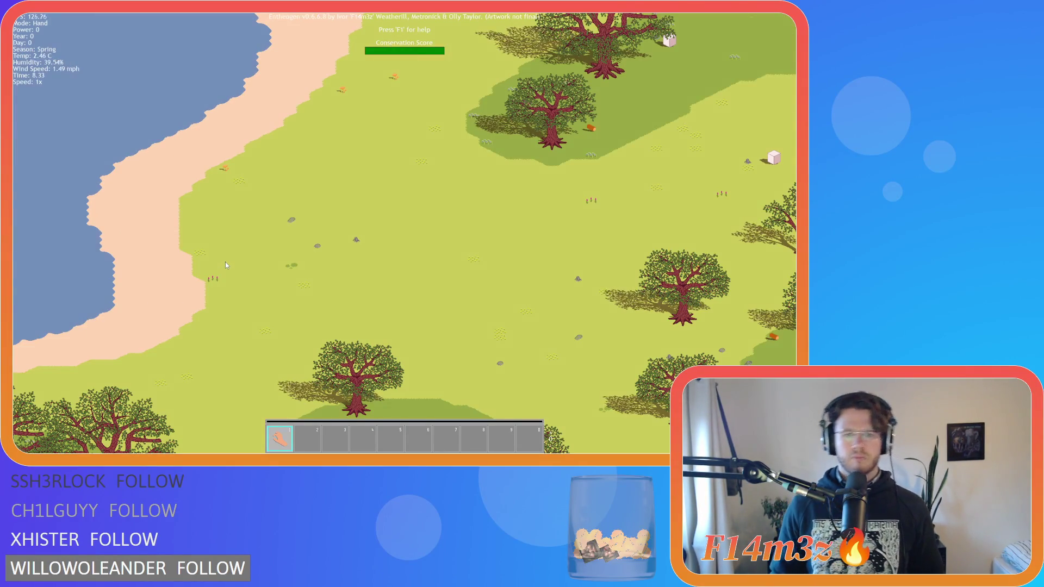
Pan south across the forest and shoreline, then quit the game confirming with Y
key(s)
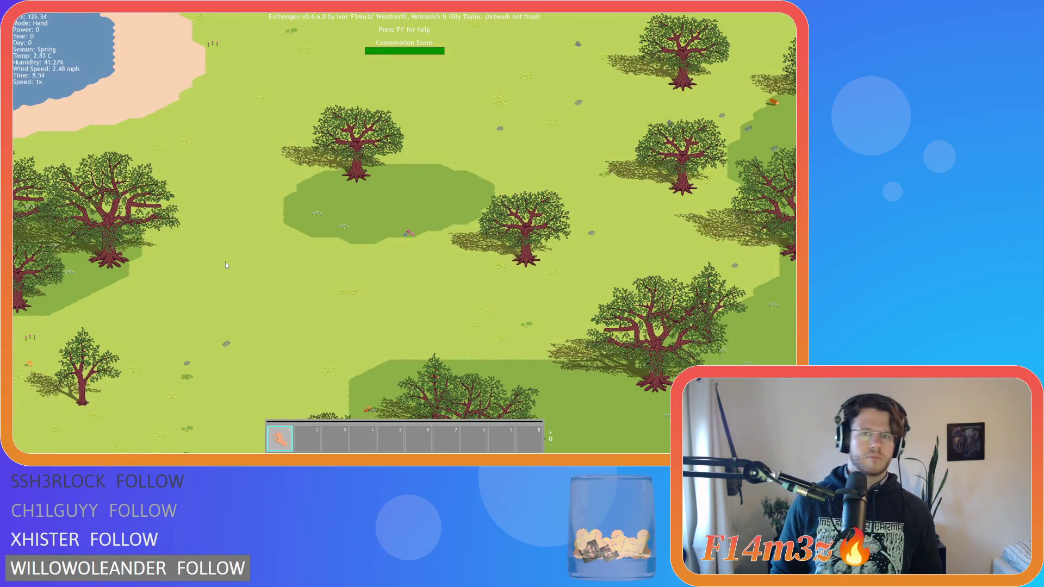
key(s)
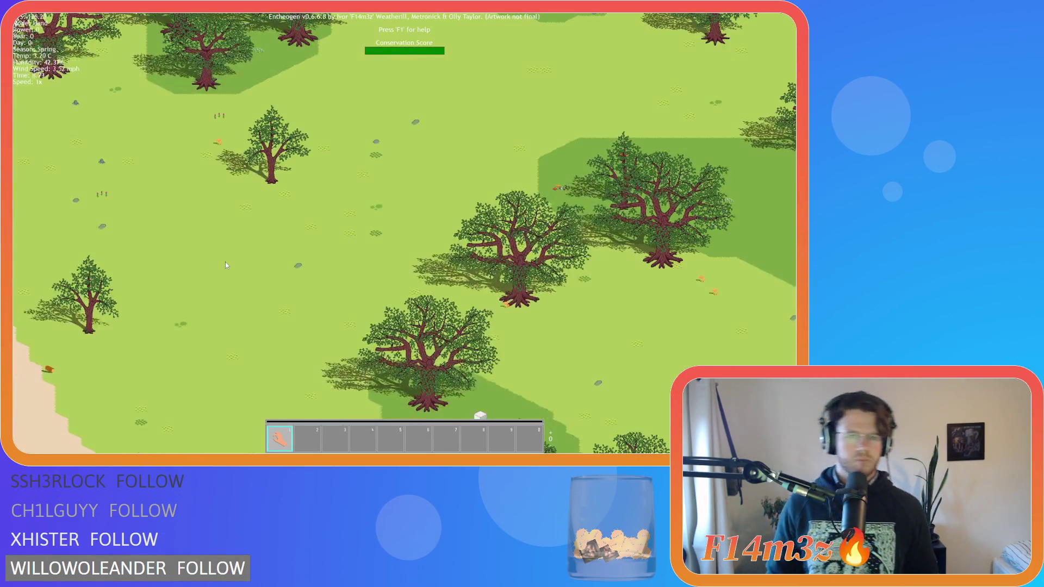
key(s)
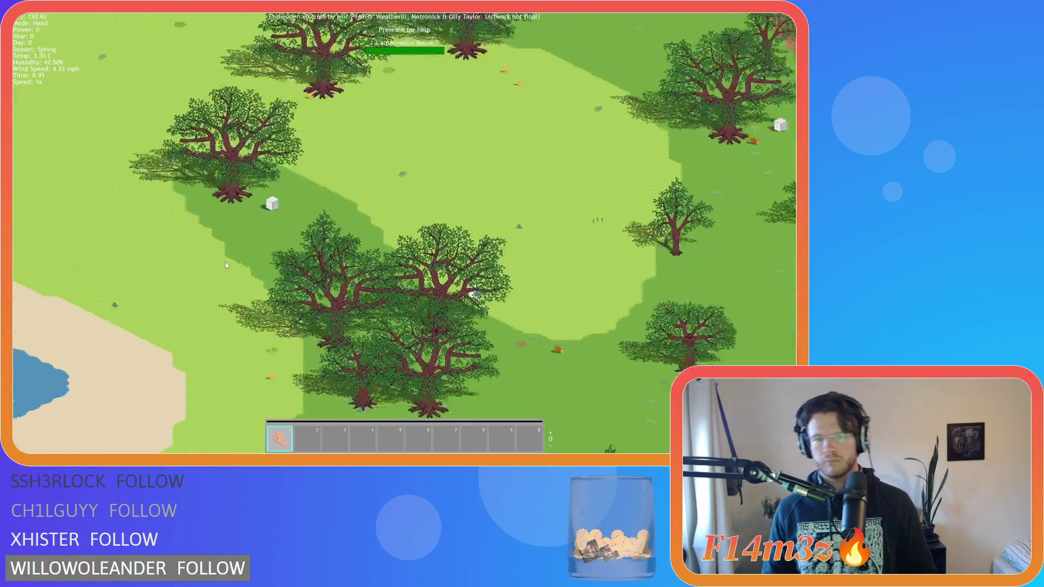
key(s)
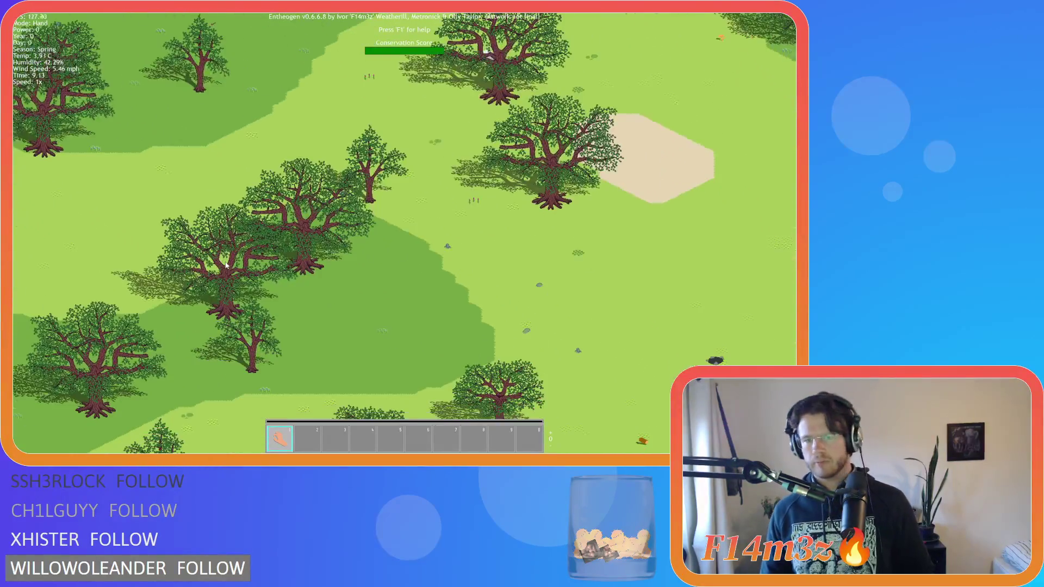
key(s)
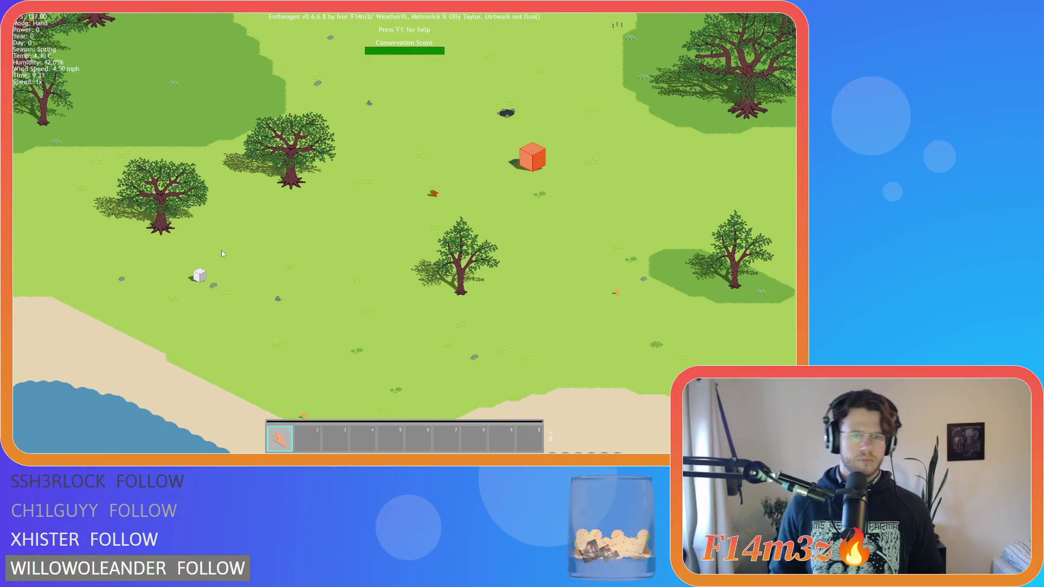
key(s)
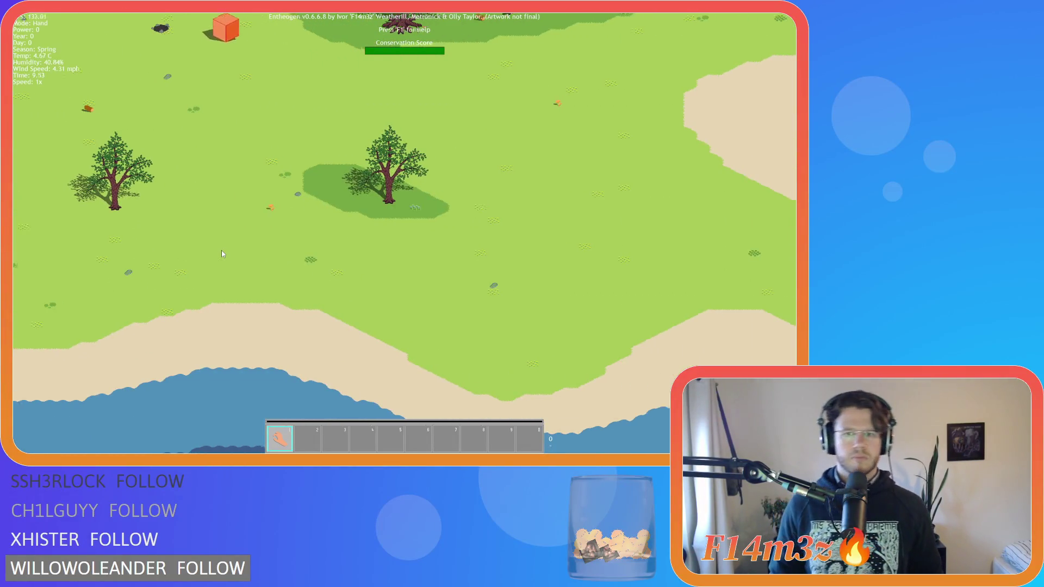
key(s)
key(s)
key(s)
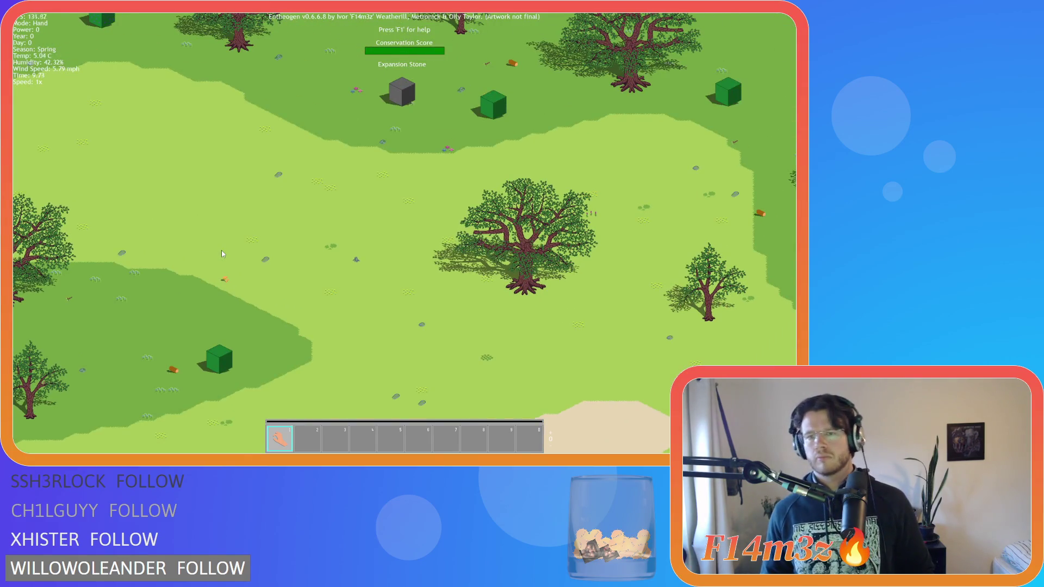
key(Escape)
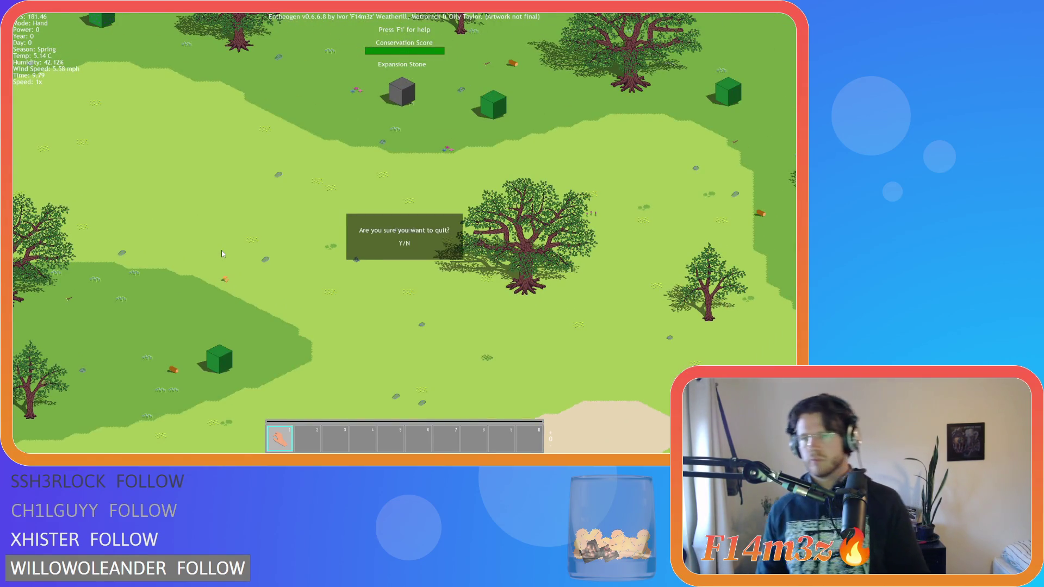
key(y)
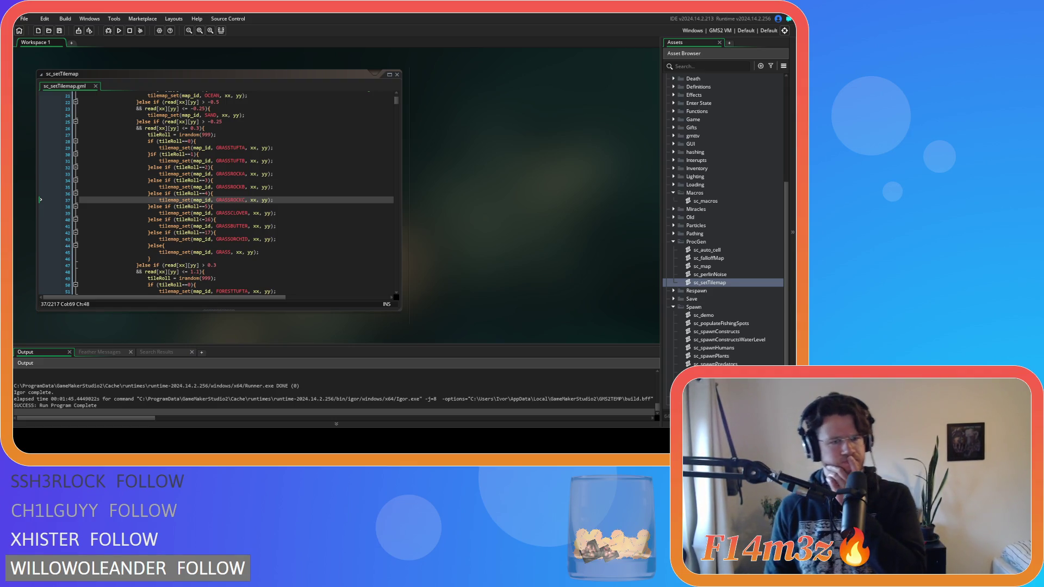
Add else before the grass tileRoll==1 check on line 30 and save the script
scroll(216, 193, down, 3)
scroll(363, 140, up, 4)
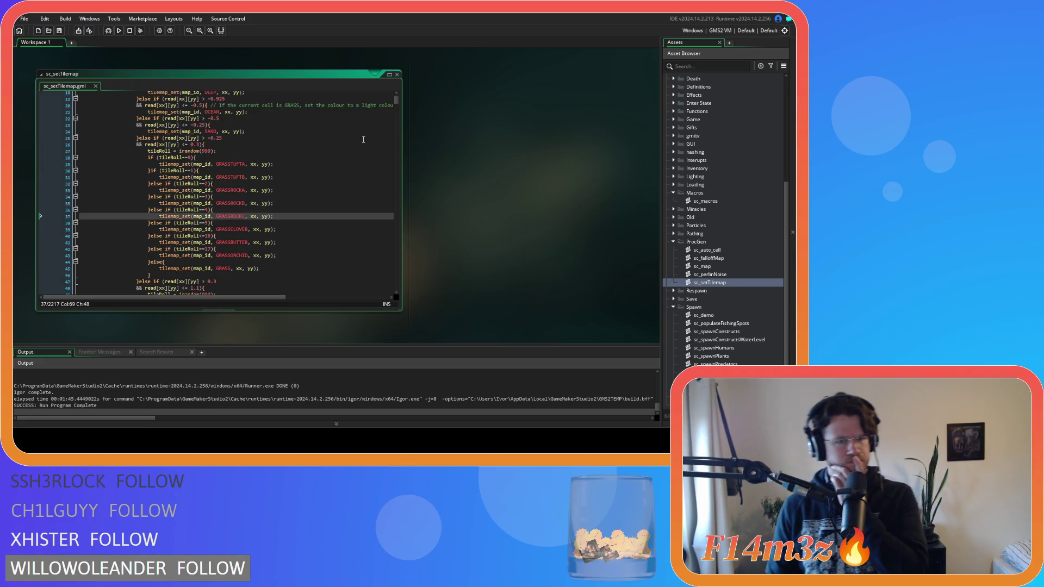
scroll(363, 140, down, 1)
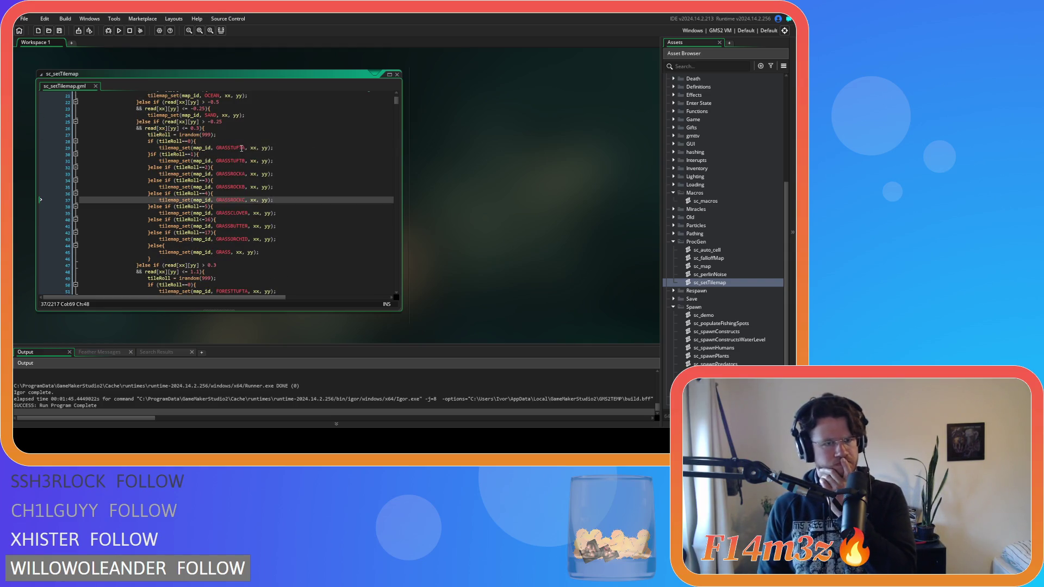
mouse_move(241, 148)
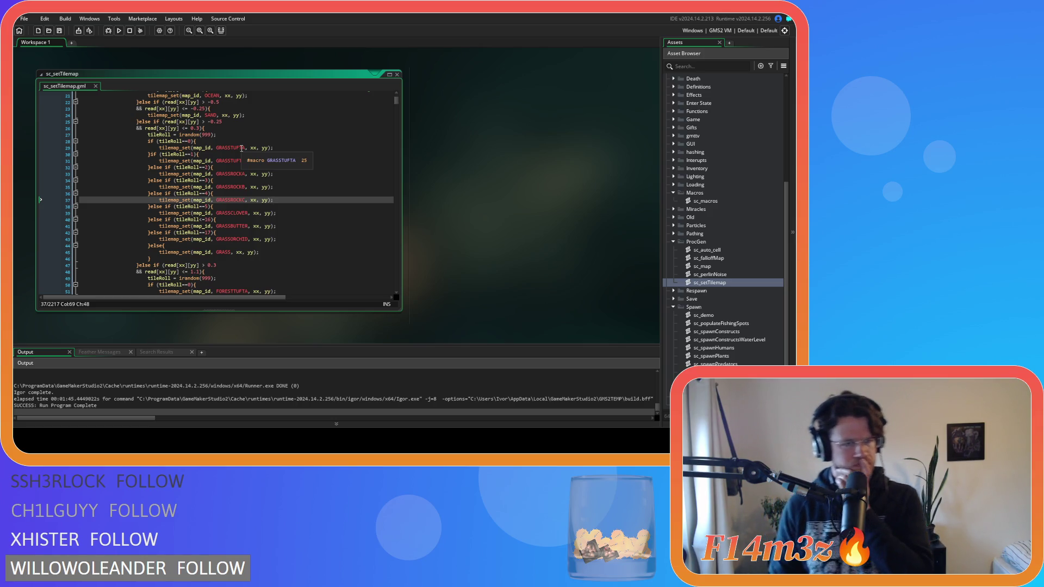
click(150, 154)
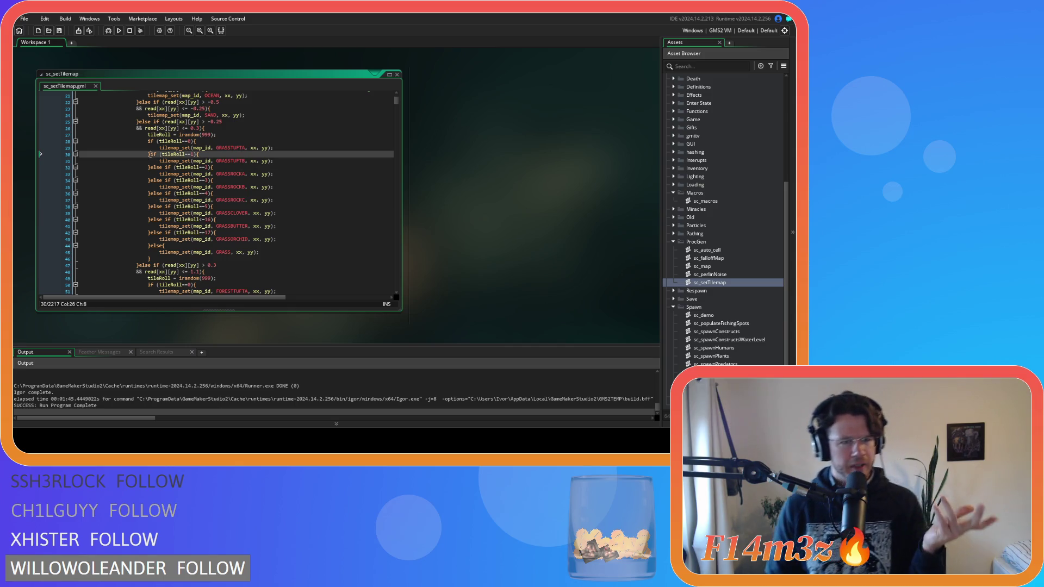
mouse_move(166, 144)
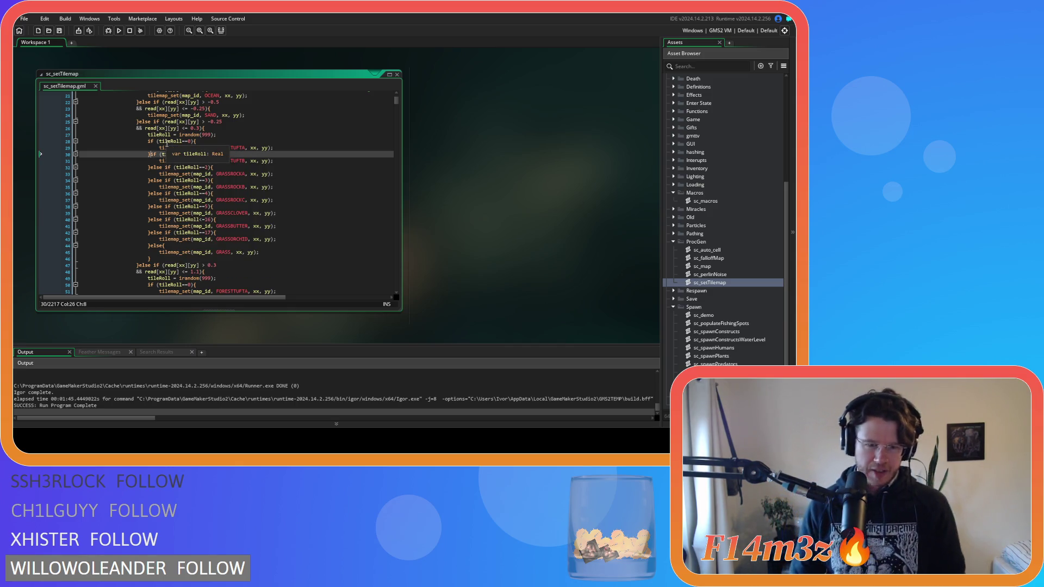
text(else)
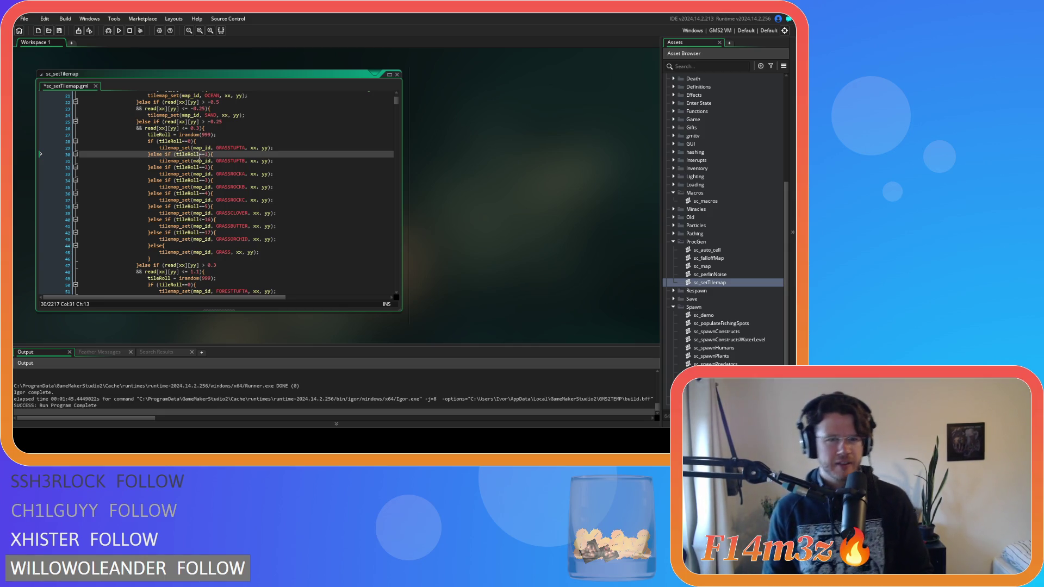
key(ctrl+s)
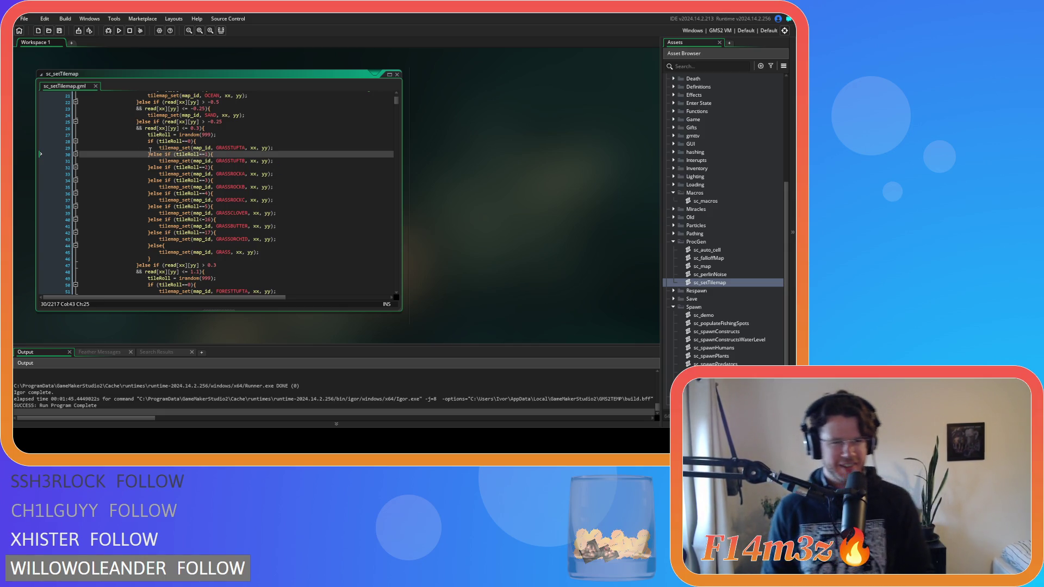
double_click(156, 154)
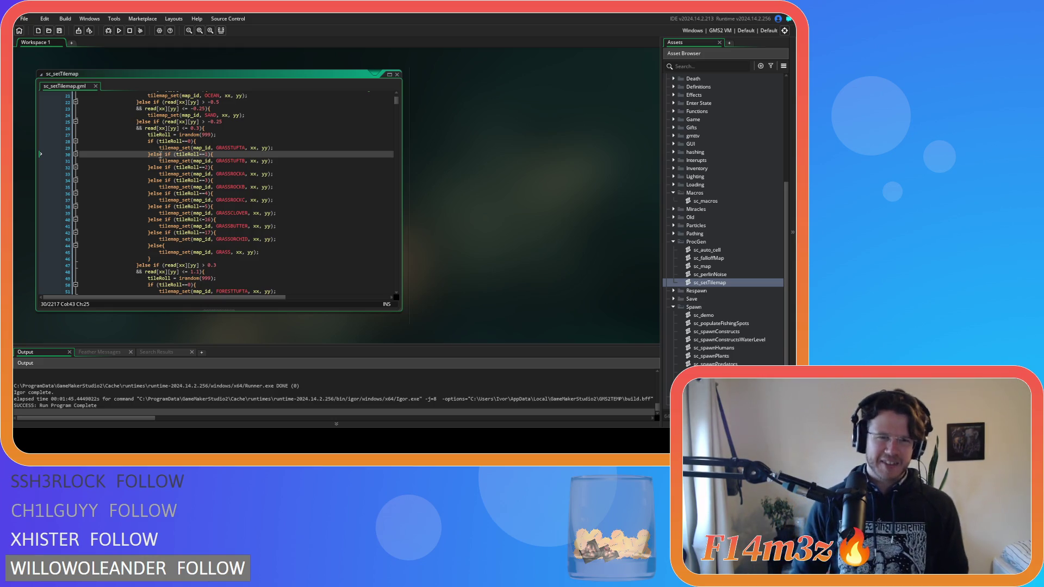
click(160, 154)
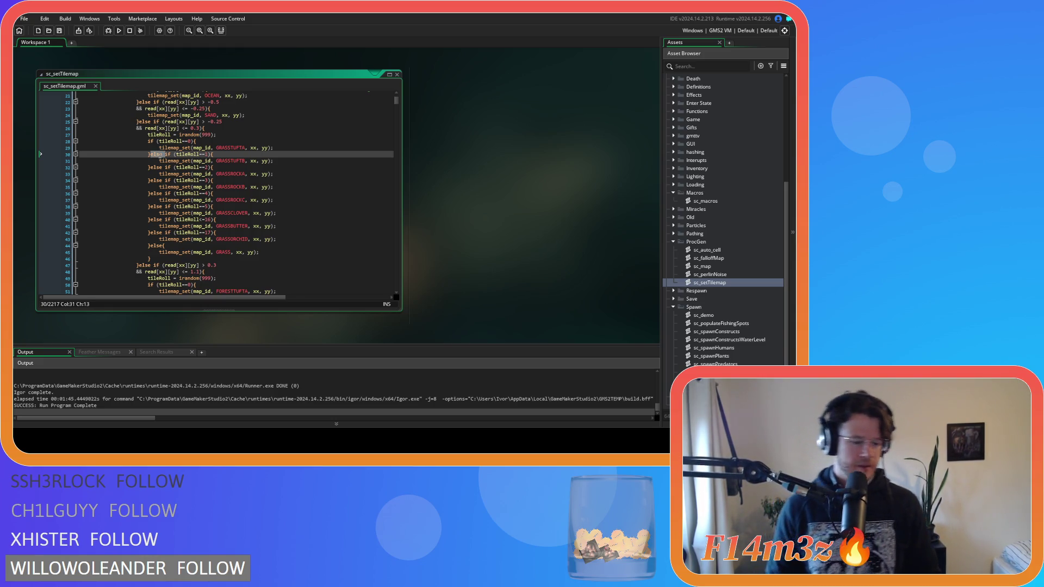
Make the forest check on line 52 and the tileRoll<=1 check on line 130 else branches
scroll(177, 158, up, 5)
scroll(179, 165, down, 10)
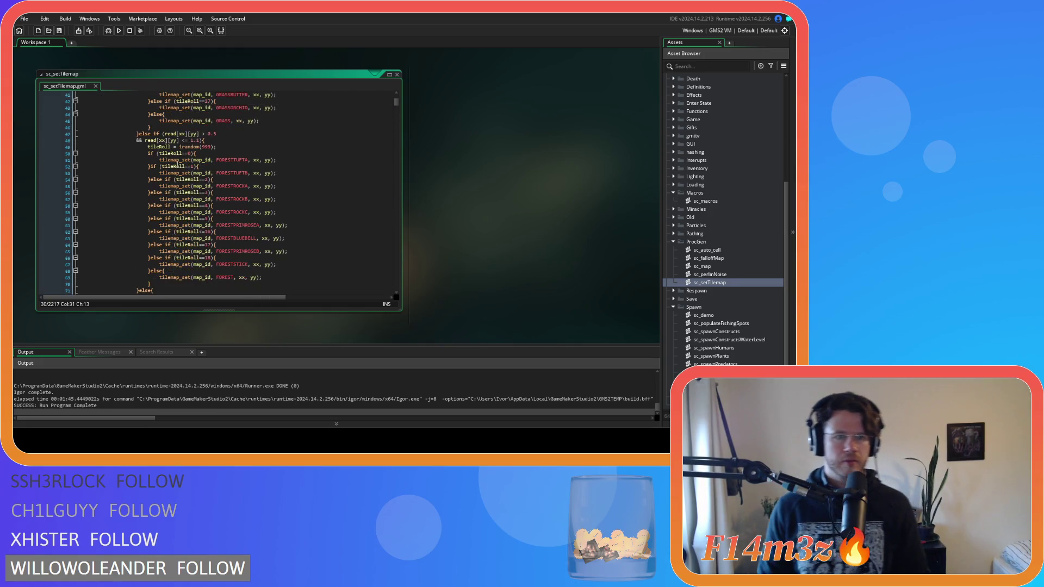
click(152, 166)
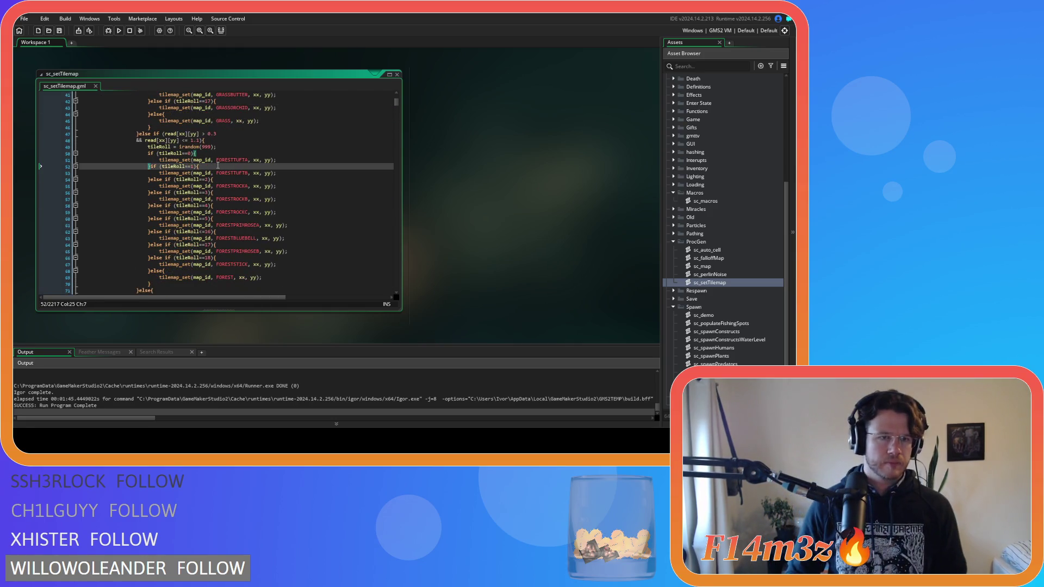
text(else)
scroll(184, 176, down, 6)
scroll(185, 175, down, 7)
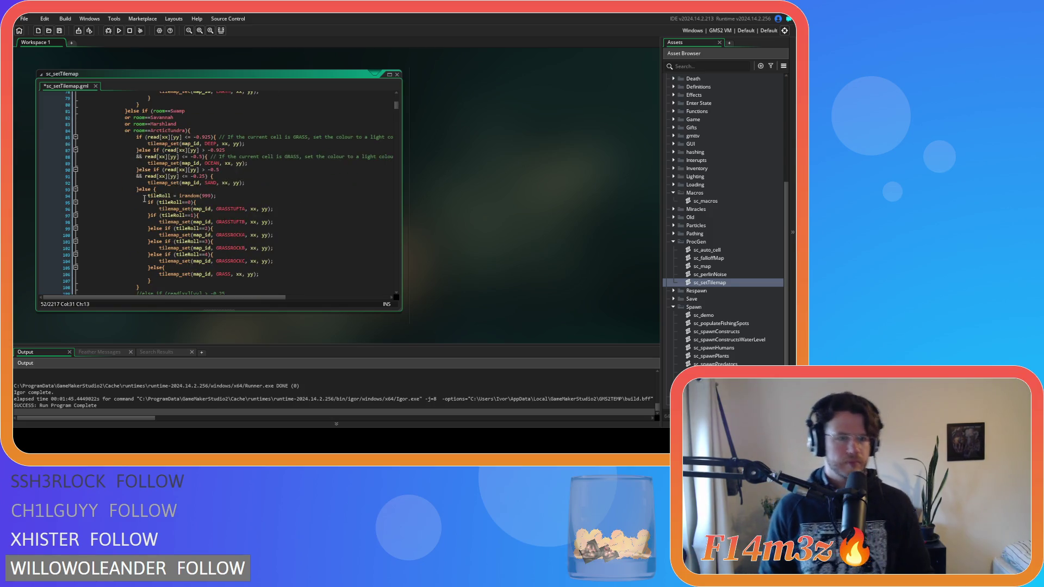
click(152, 215)
text(else)
scroll(162, 195, down, 11)
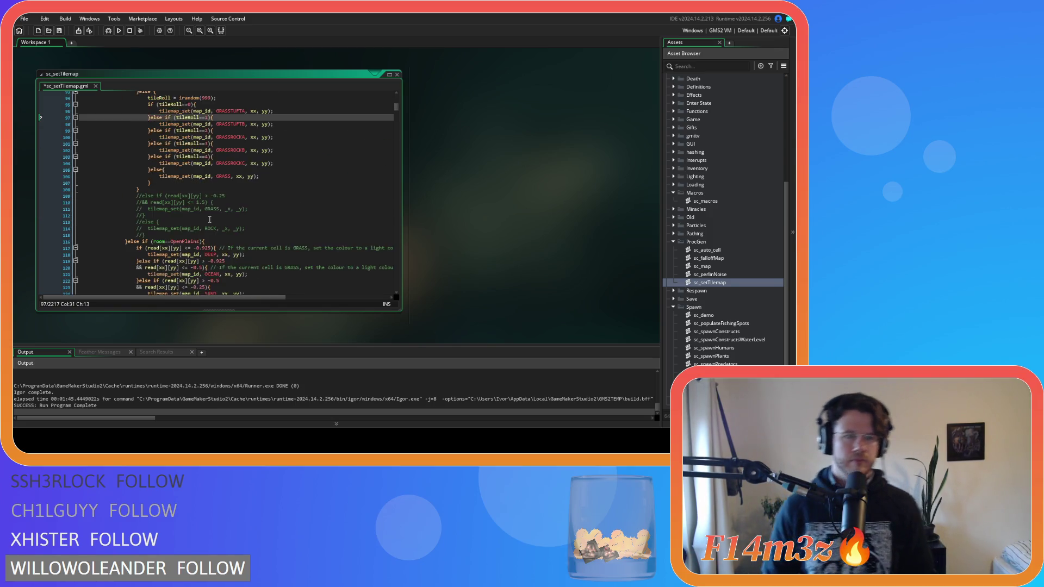
click(148, 219)
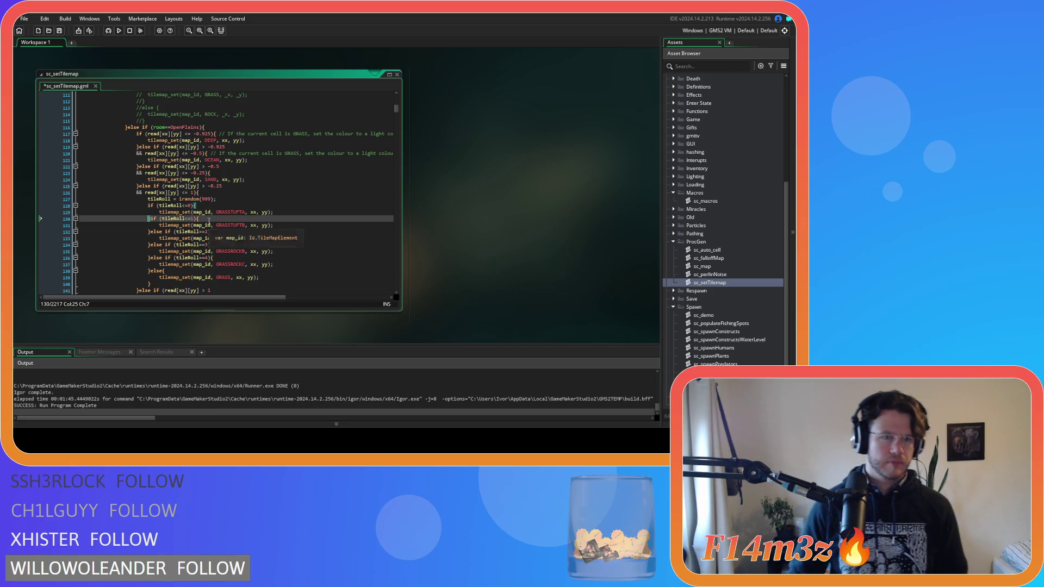
text(}else)
Add else before the tileRoll checks on lines 146, 174 and 176, then save
scroll(196, 212, down, 12)
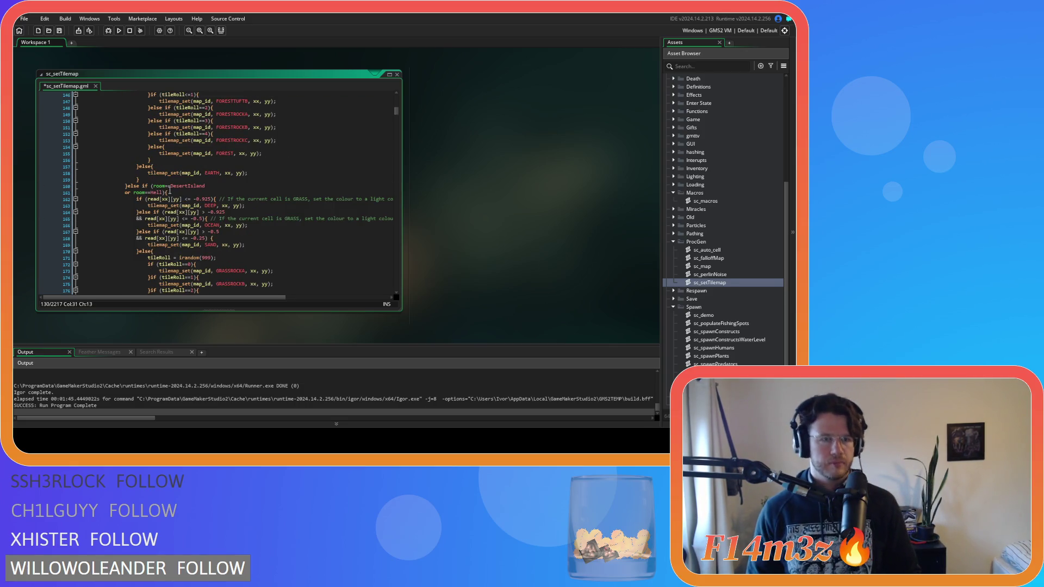
scroll(170, 190, up, 5)
click(150, 192)
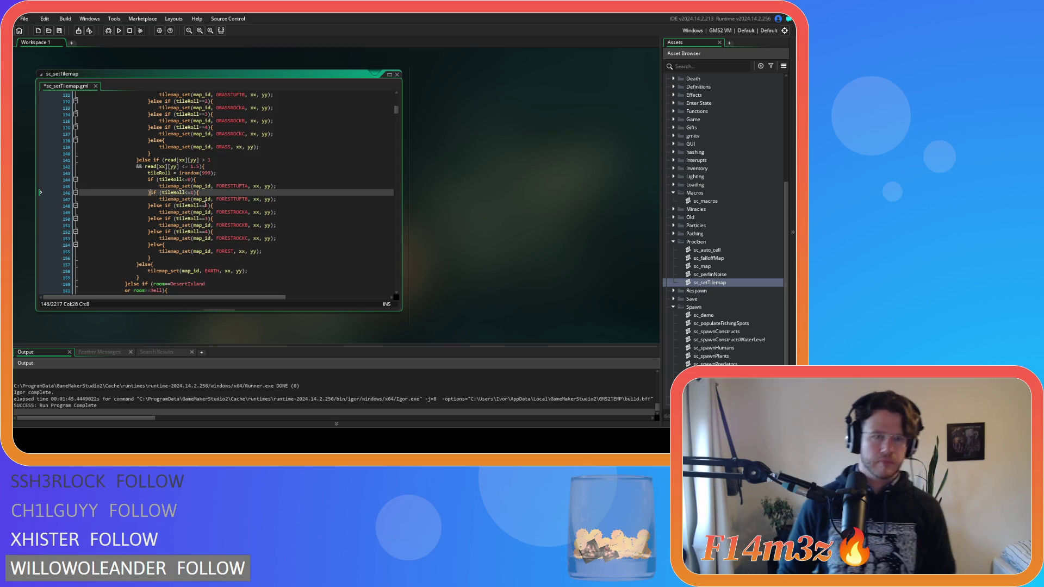
text(else)
scroll(154, 179, down, 8)
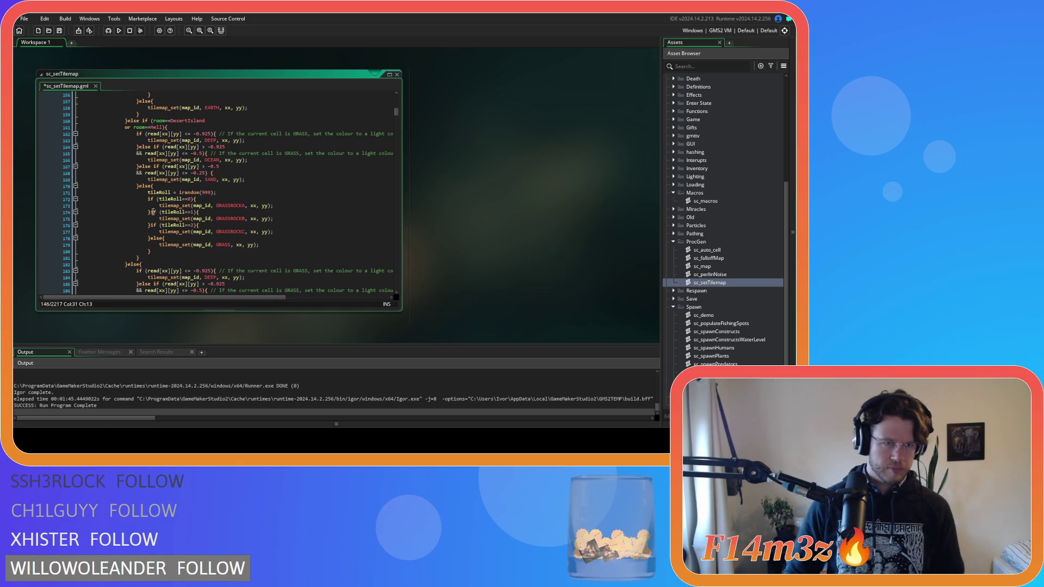
click(151, 212)
text(else)
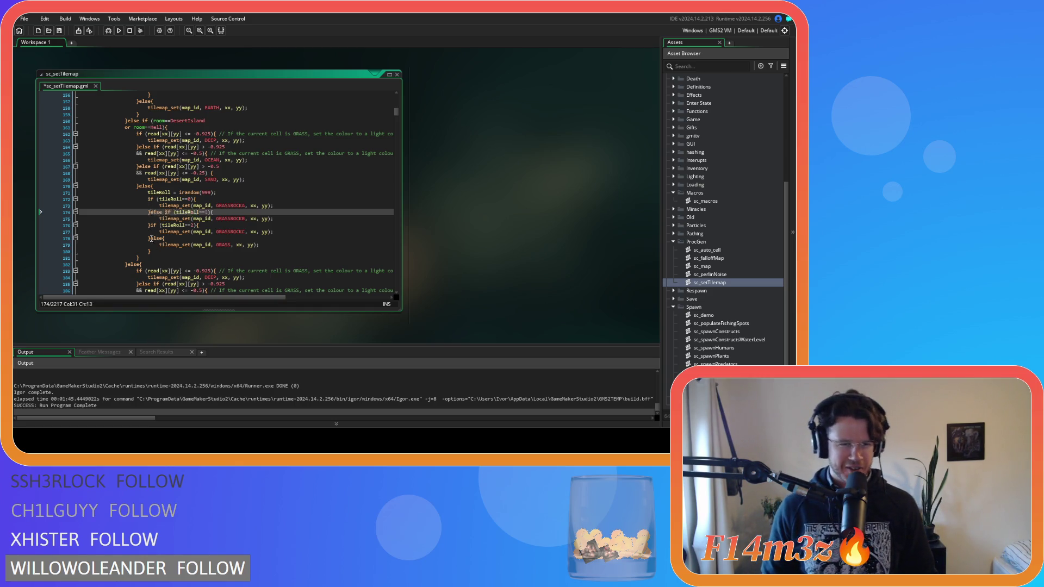
click(150, 224)
text(else)
key(ctrl+s)
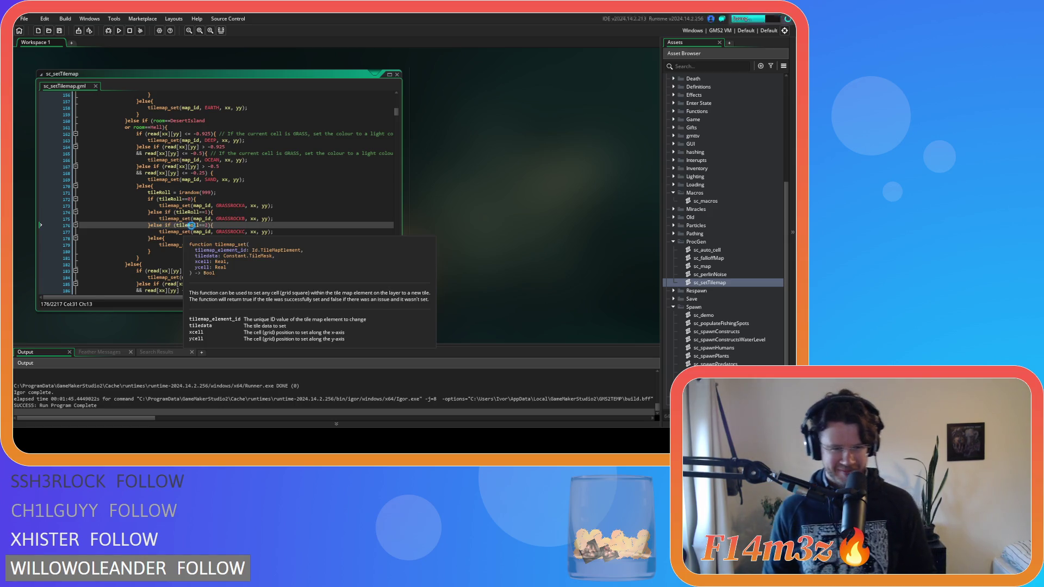
Look over the edited script and run the rebuilt game with F5
scroll(273, 211, down, 4)
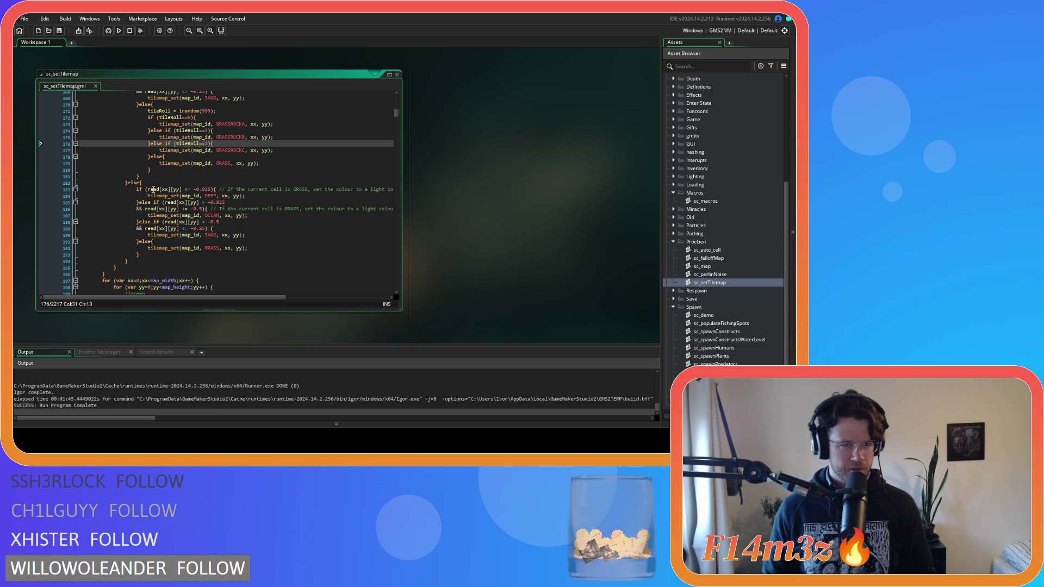
scroll(169, 243, down, 7)
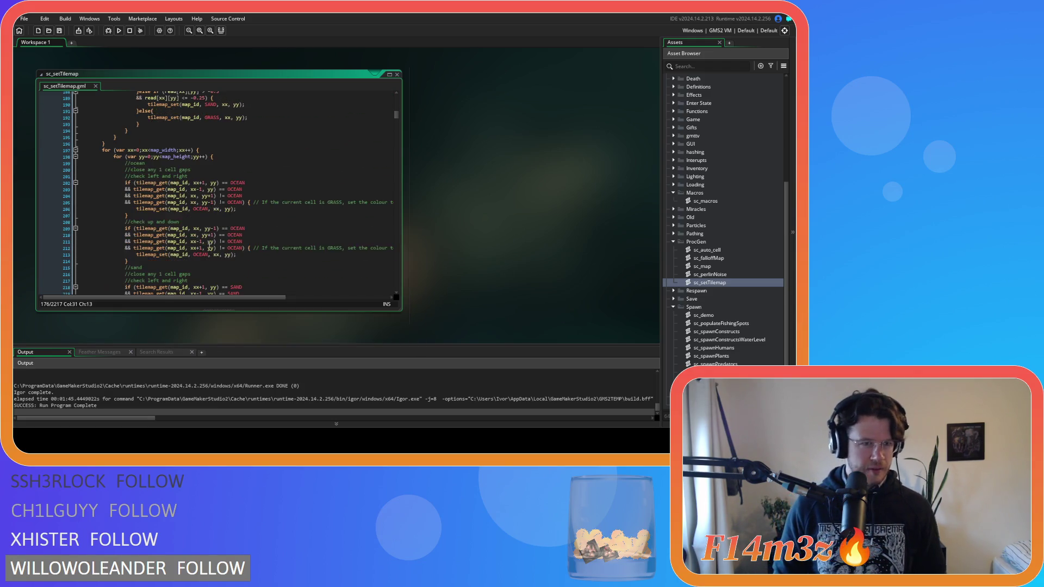
scroll(210, 243, down, 20)
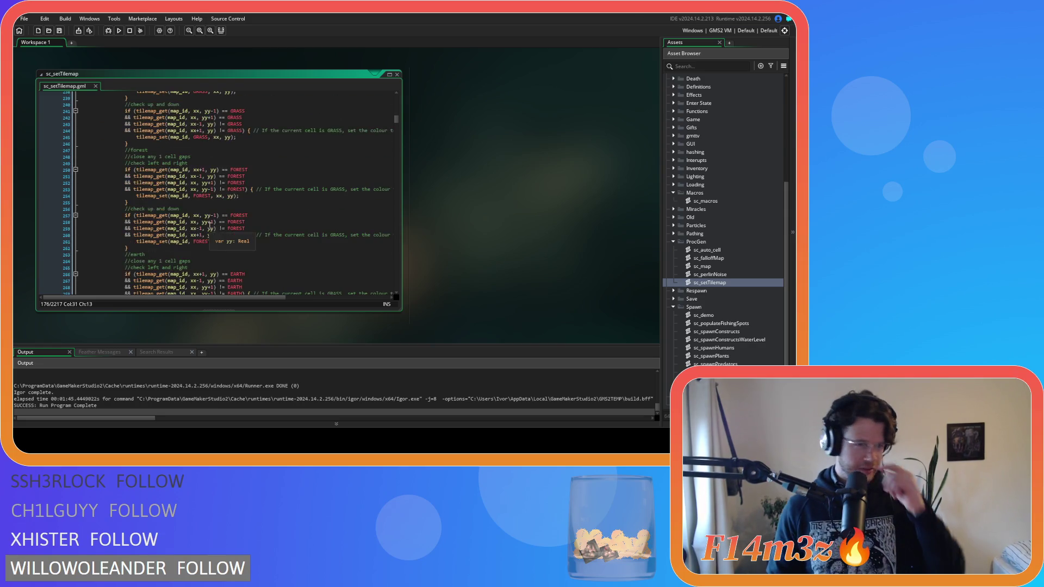
scroll(206, 226, up, 20)
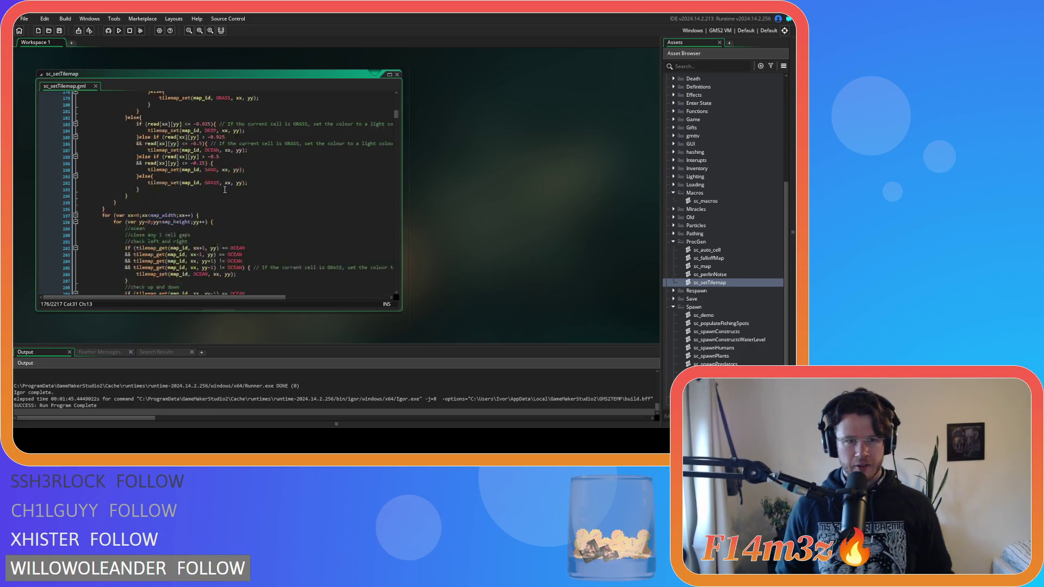
key(F5)
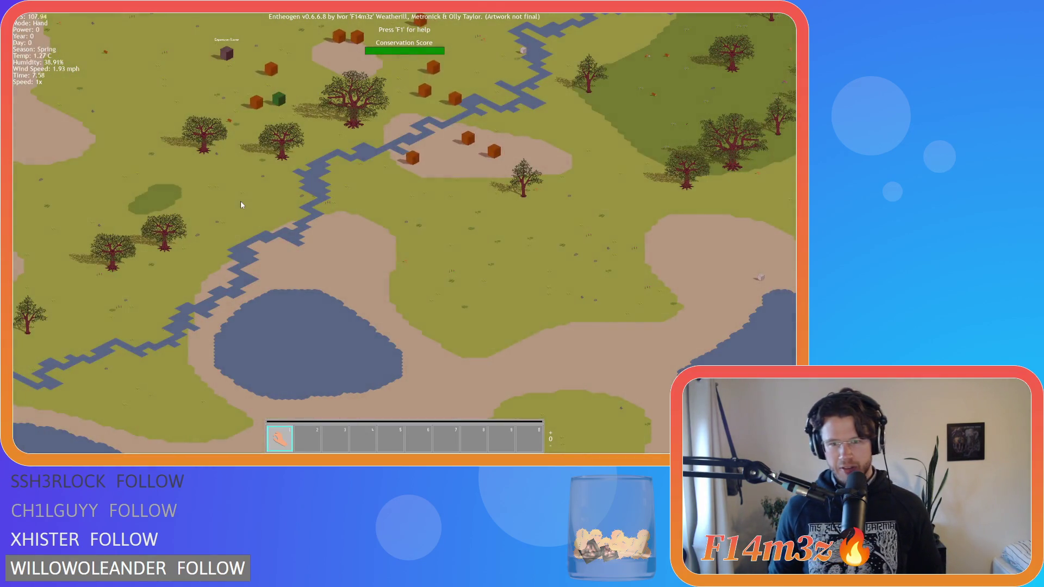
Pan across the meadows east toward the forest beside the water to inspect the tile variants
scroll(241, 200, up, 3)
key(s)
key(d)
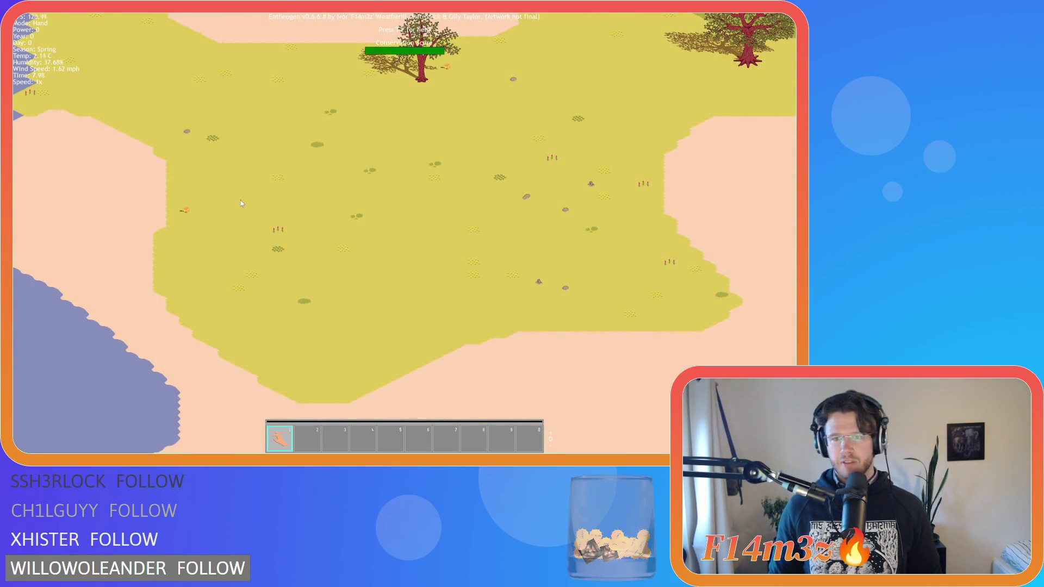
key(w)
key(d)
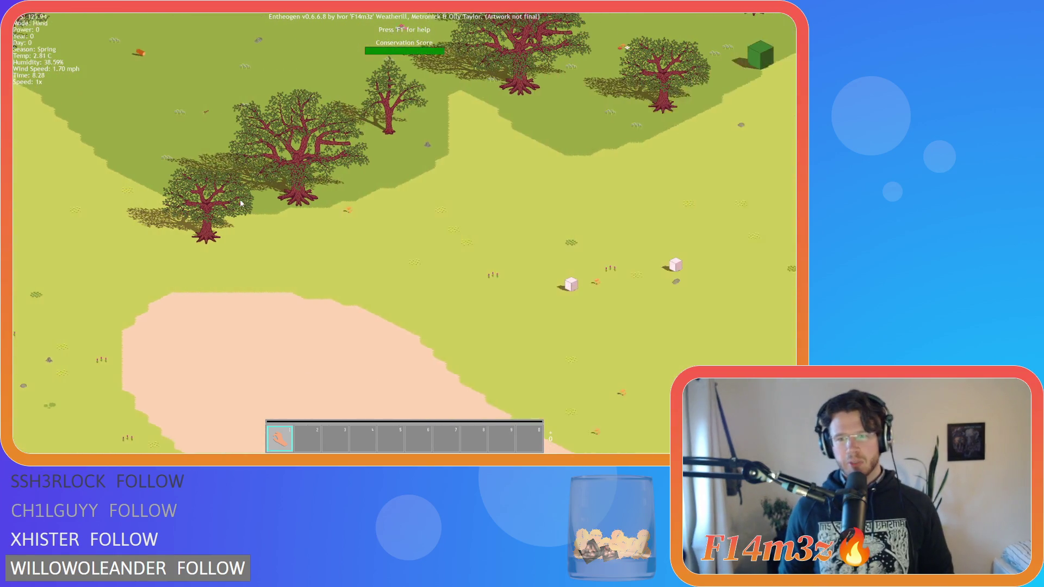
key(d)
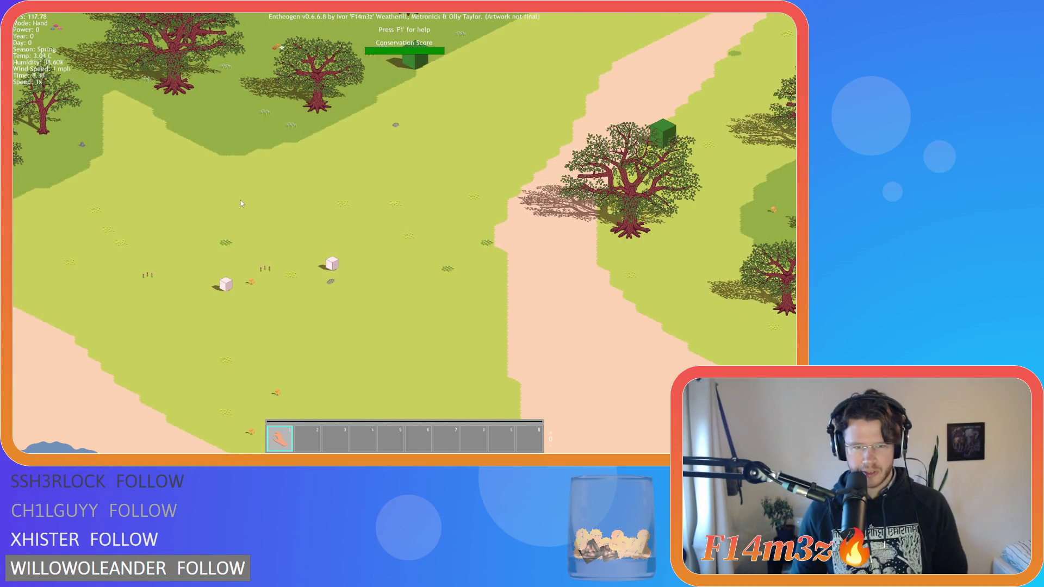
key(s)
key(d)
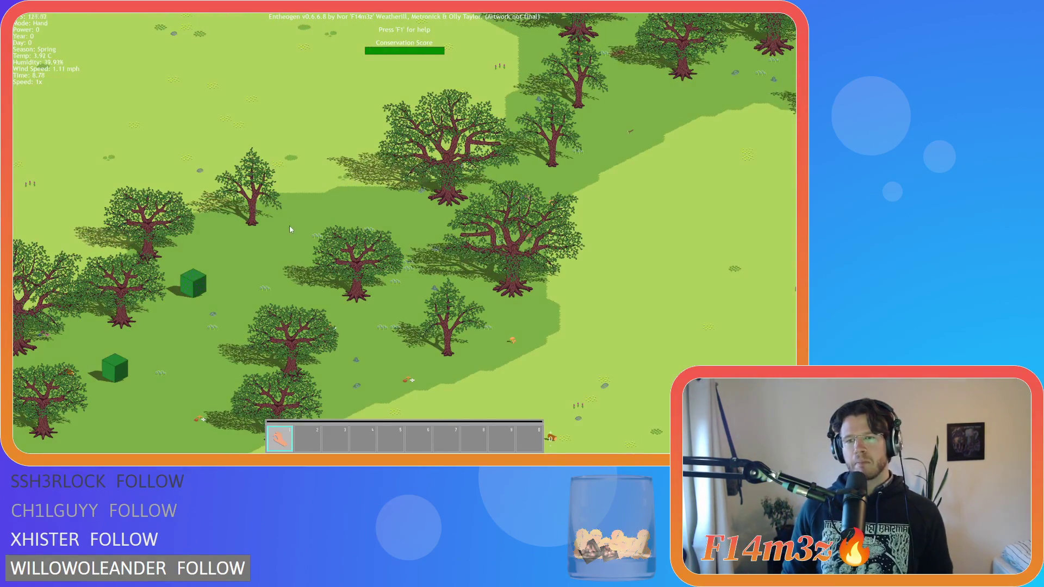
Survey the lake and beach, then the forested island and its dirt patch, zooming in and out
scroll(289, 225, down, 3)
key(s)
key(s)
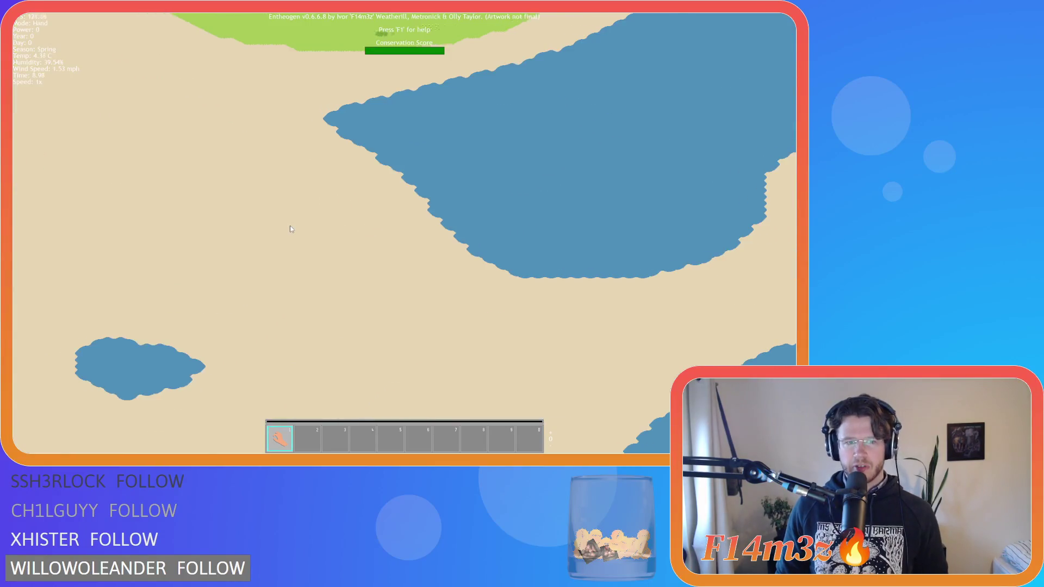
key(a)
key(w)
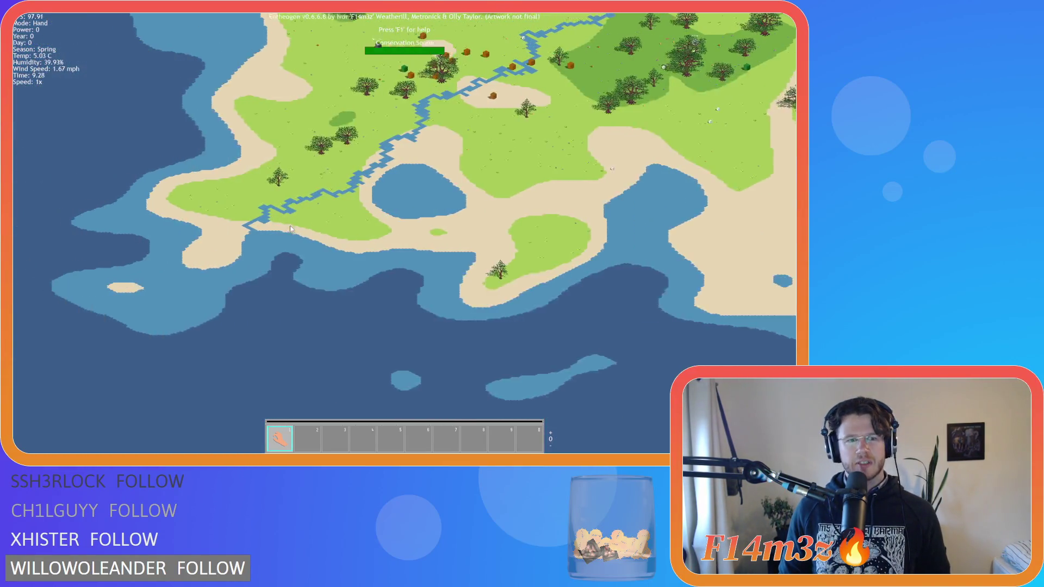
key(w)
scroll(290, 225, up, 3)
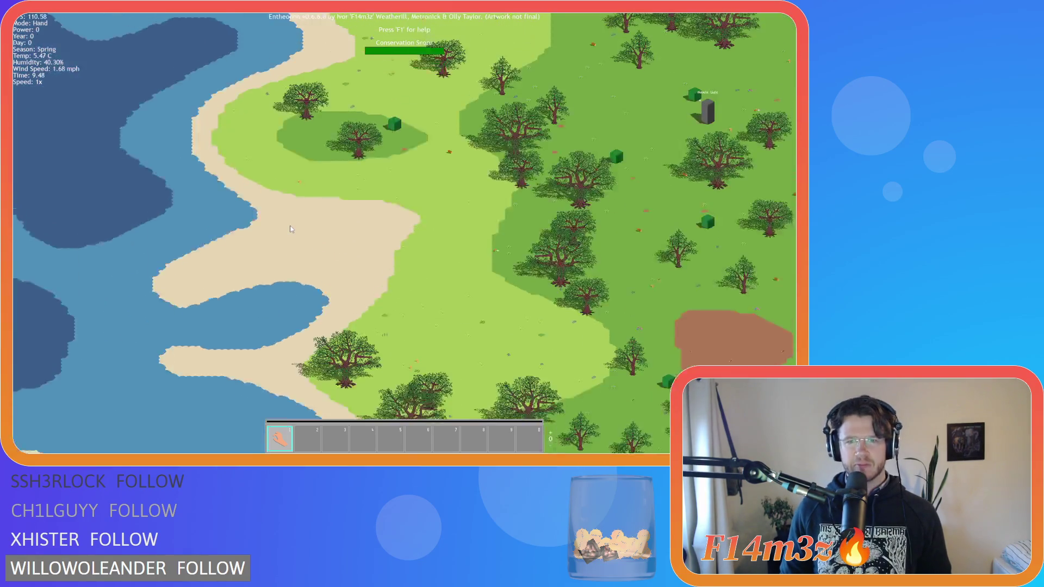
key(d)
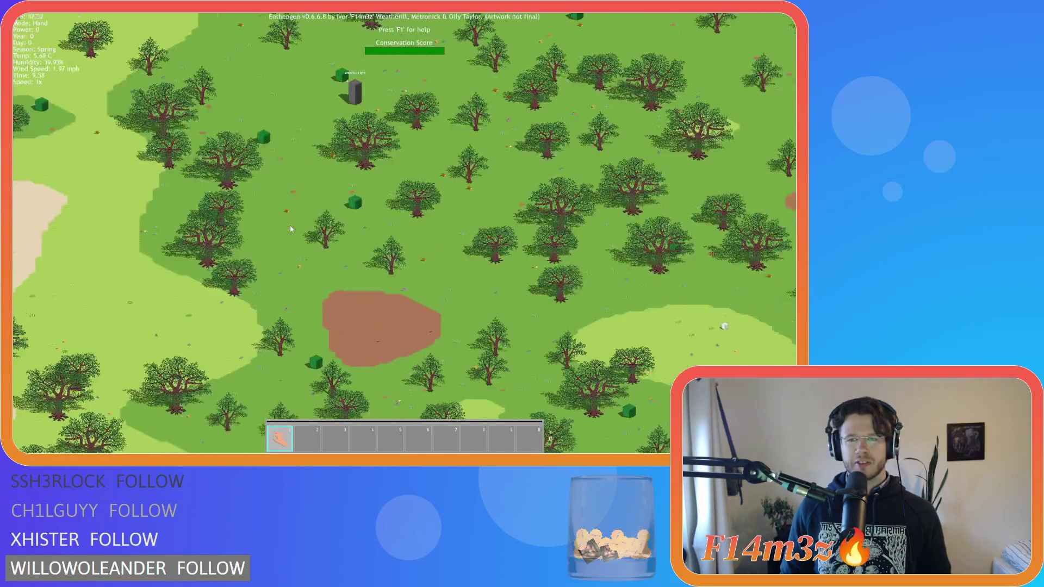
scroll(289, 225, up, 3)
scroll(290, 224, down, 4)
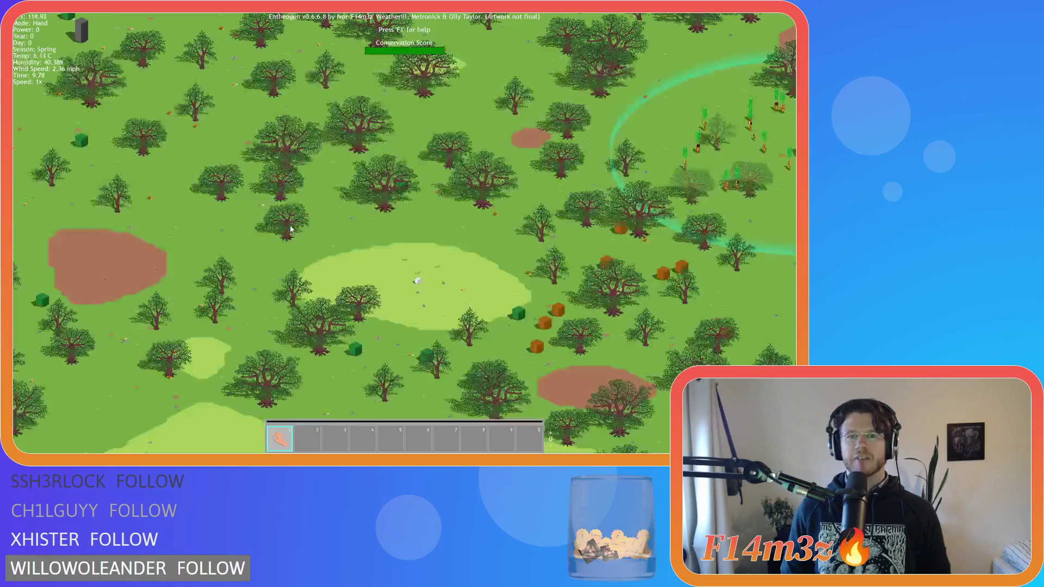
scroll(290, 224, up, 4)
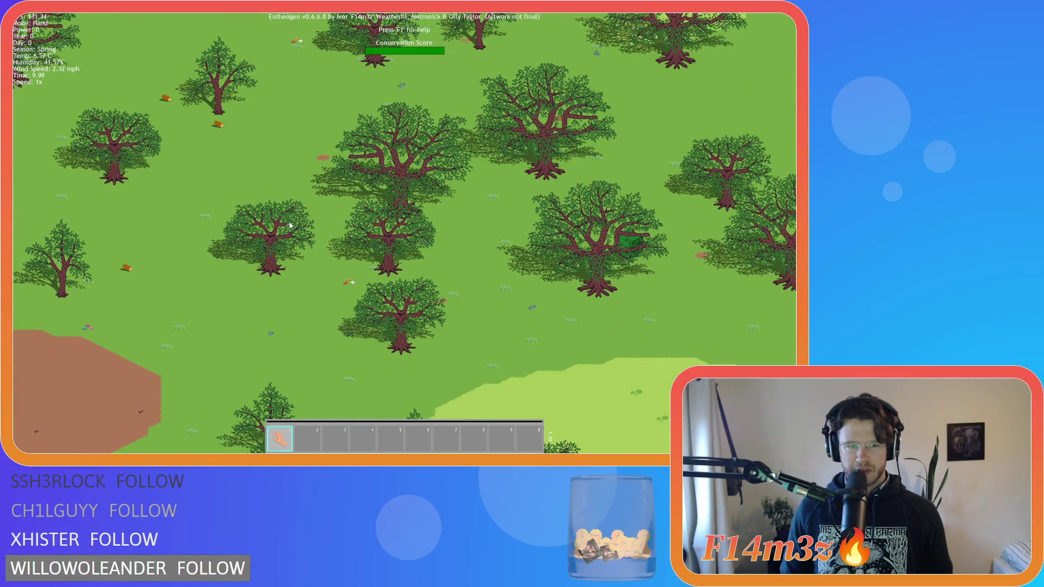
key(a)
scroll(212, 304, up, 3)
scroll(283, 266, down, 8)
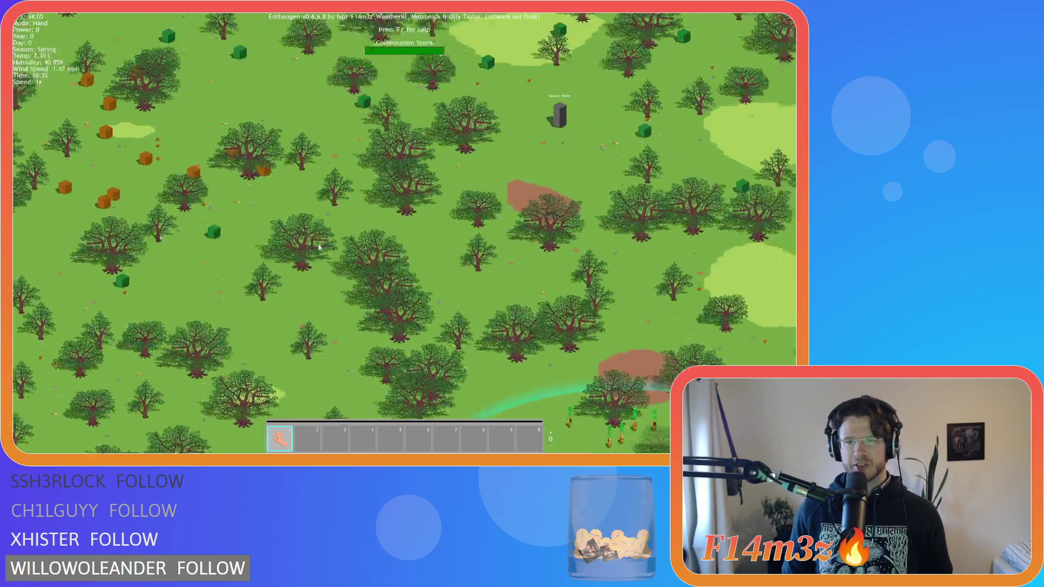
Follow the winding river past the Portal Stone and lake north to the Expansion Stone's shore
key(d)
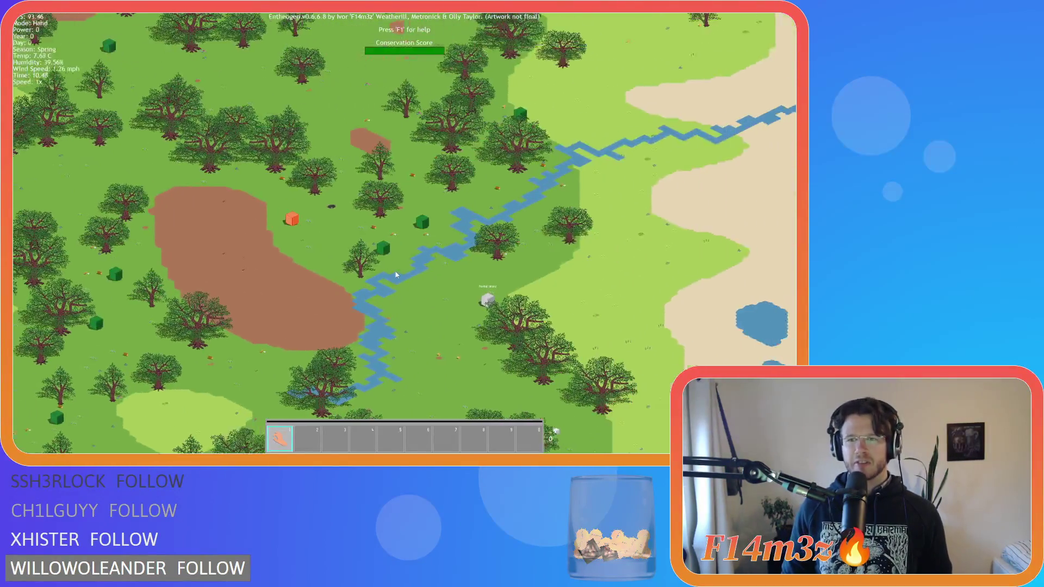
scroll(395, 274, up, 4)
scroll(396, 272, up, 5)
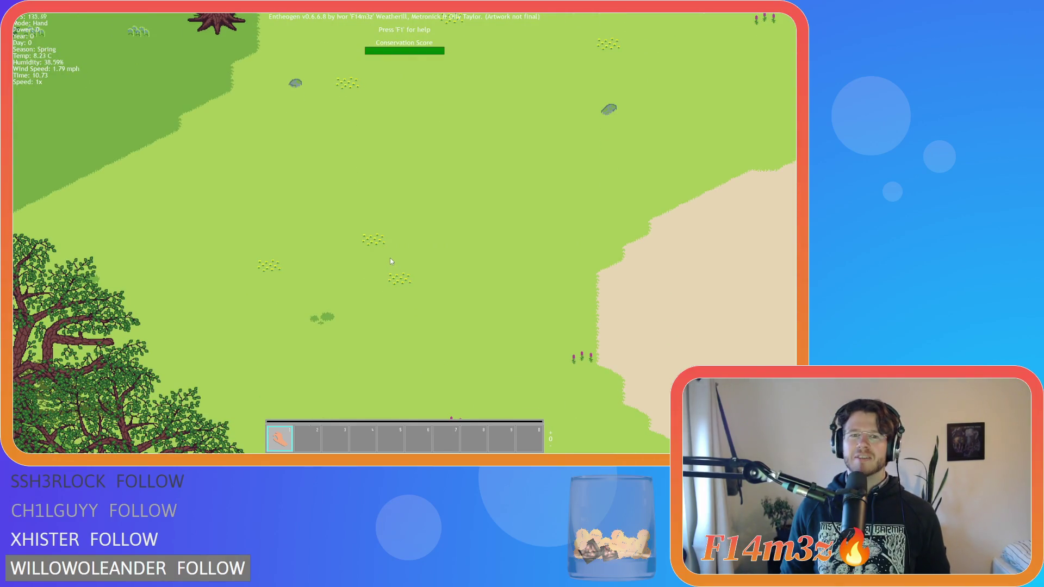
key(w)
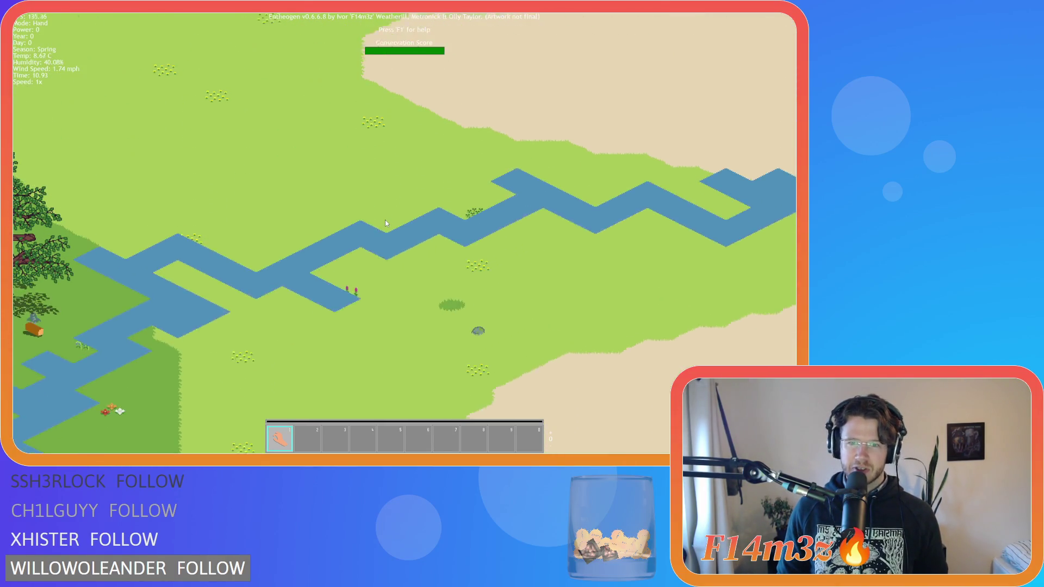
key(w)
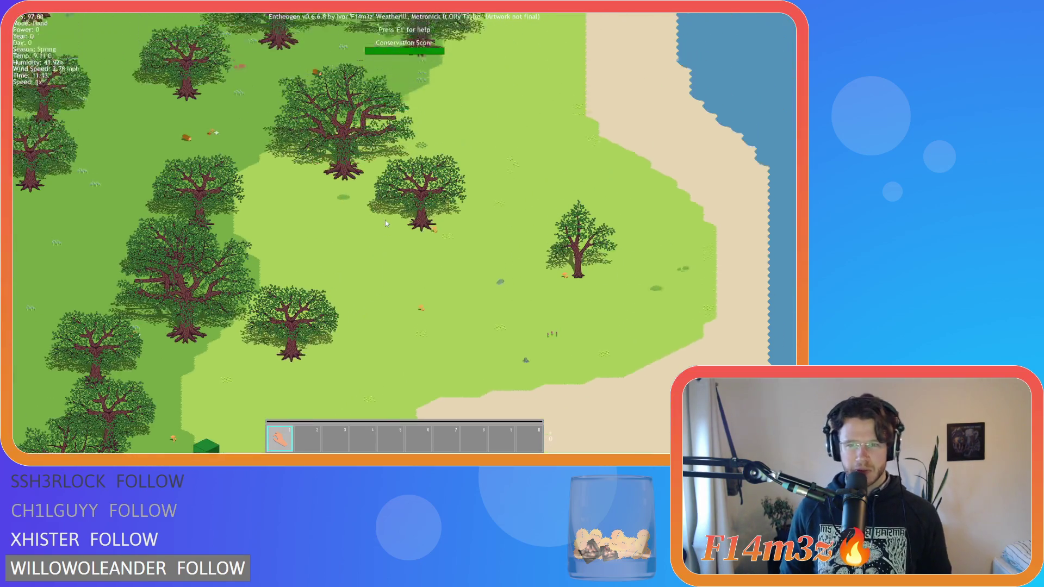
key(w)
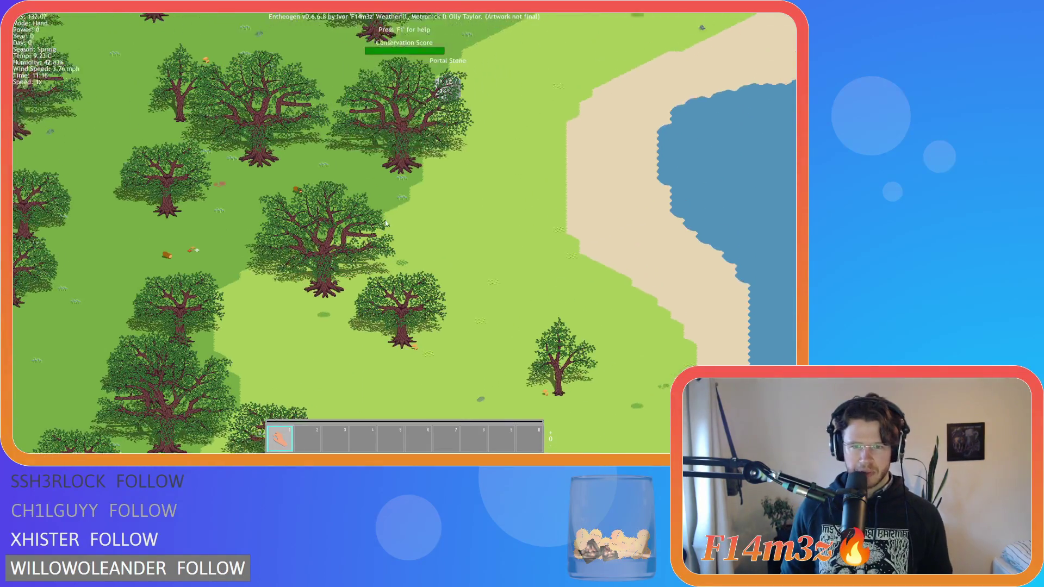
key(w)
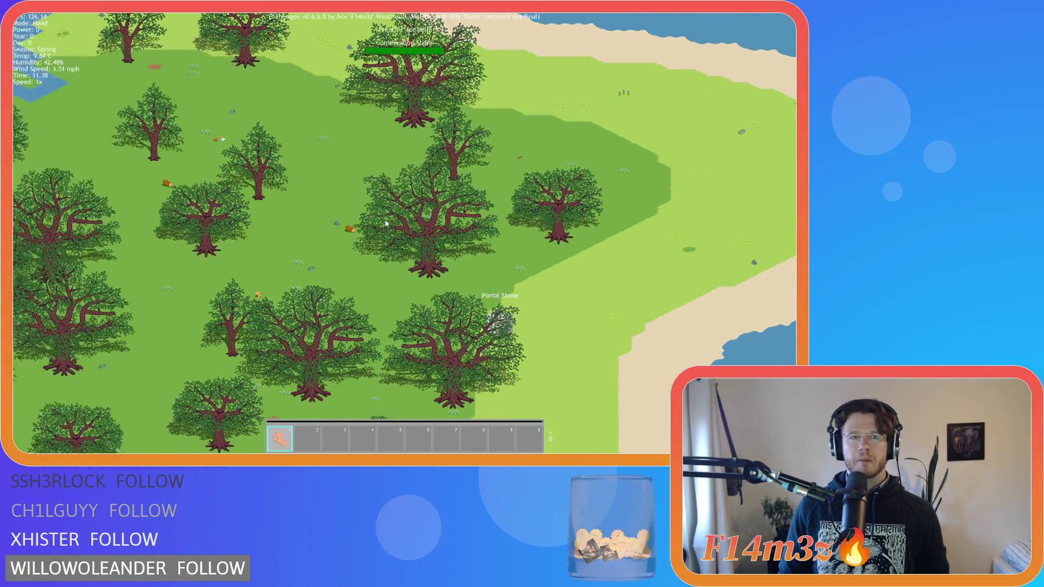
key(s)
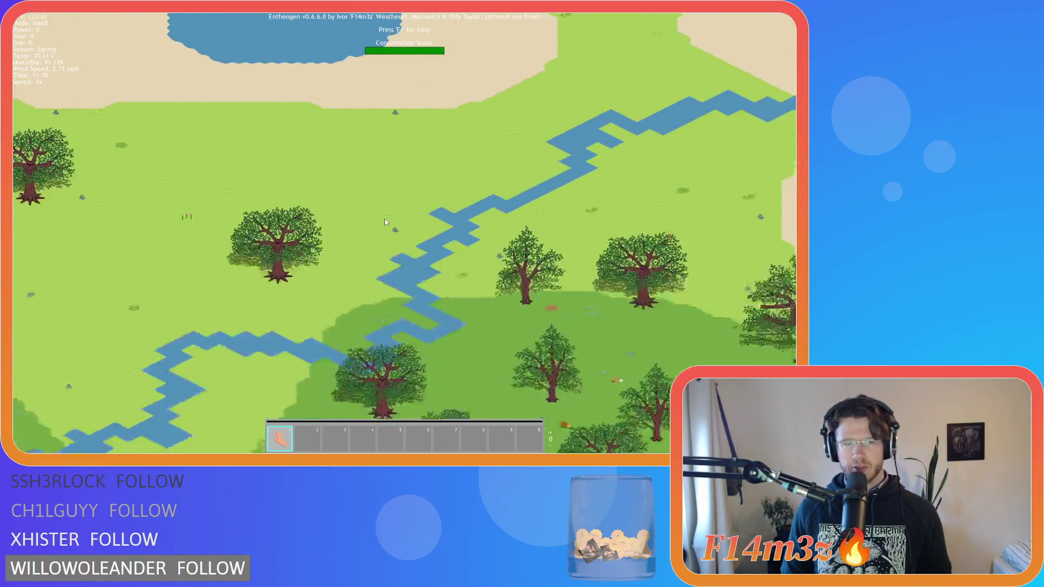
key(w)
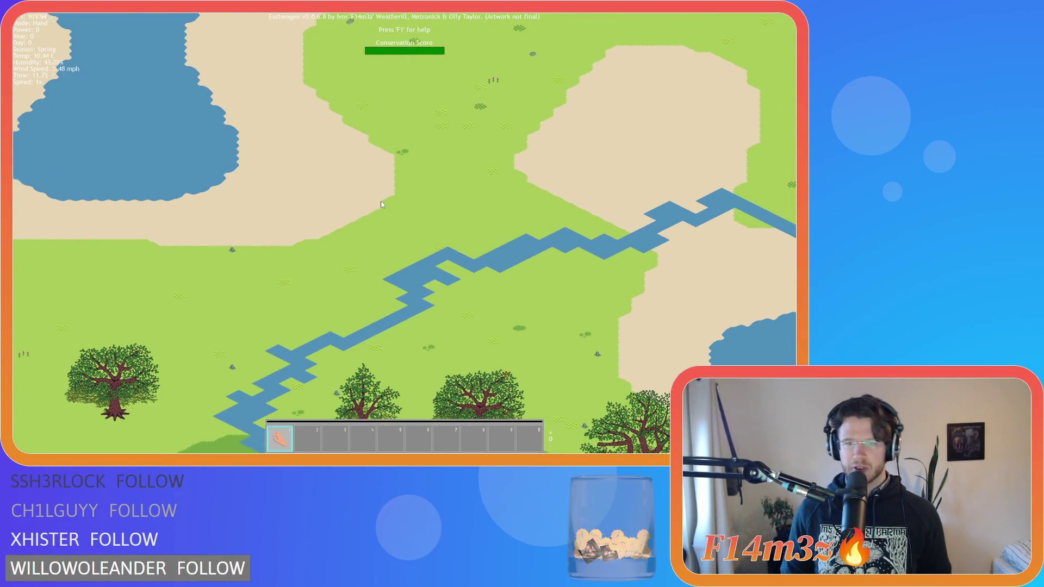
key(a)
key(s)
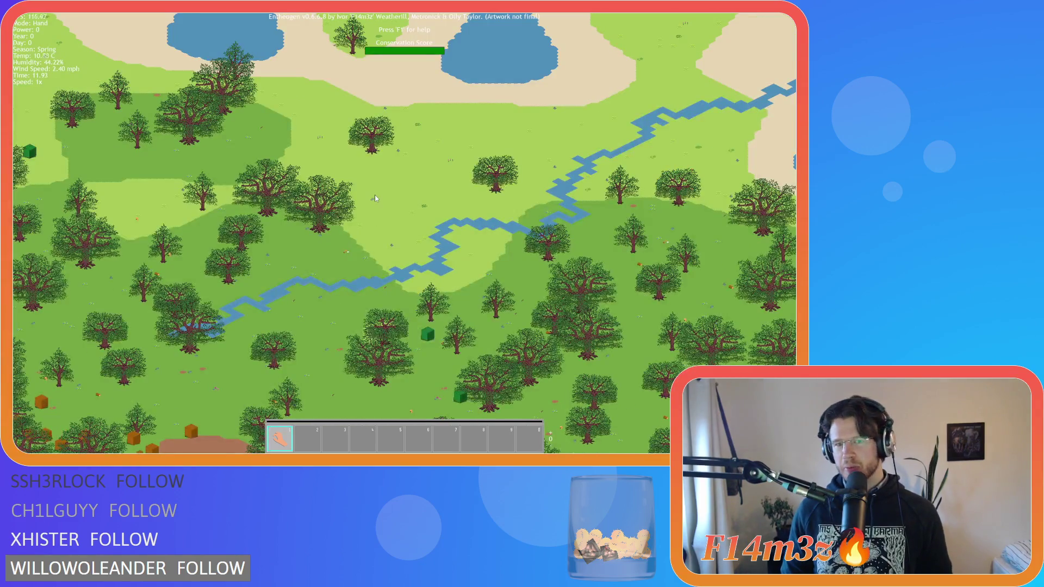
key(w)
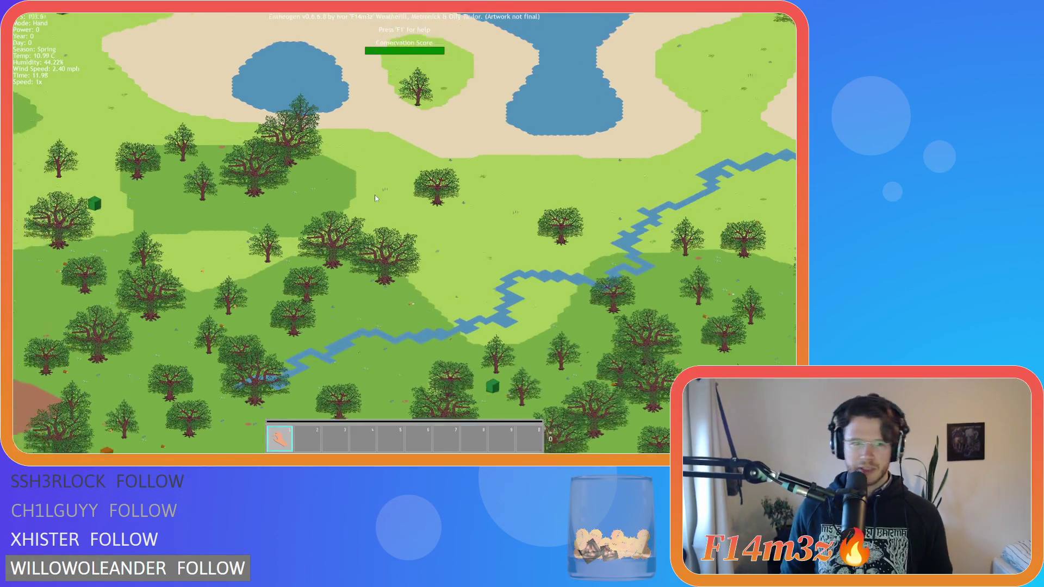
scroll(326, 180, up, 4)
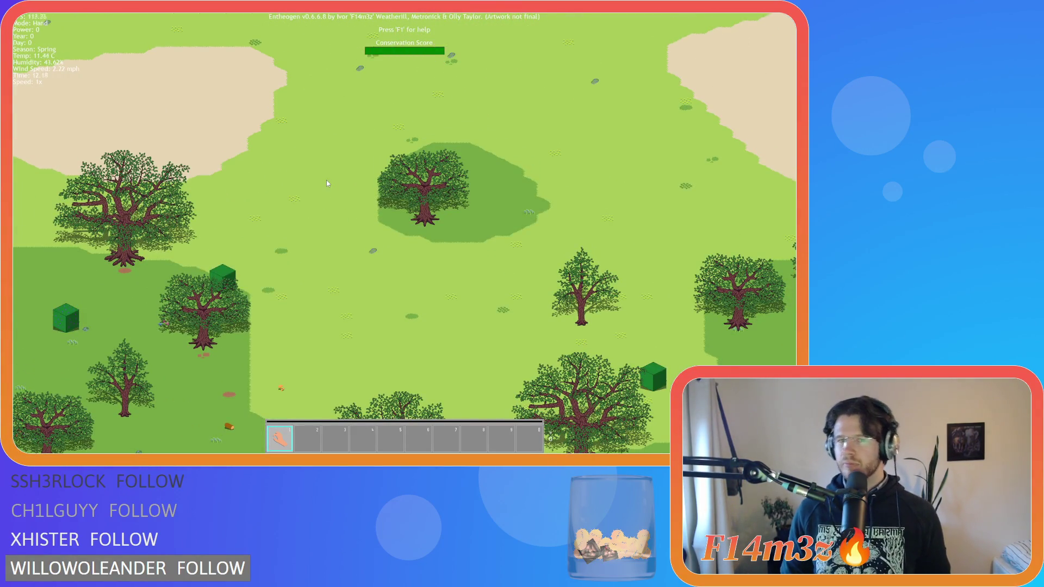
key(w)
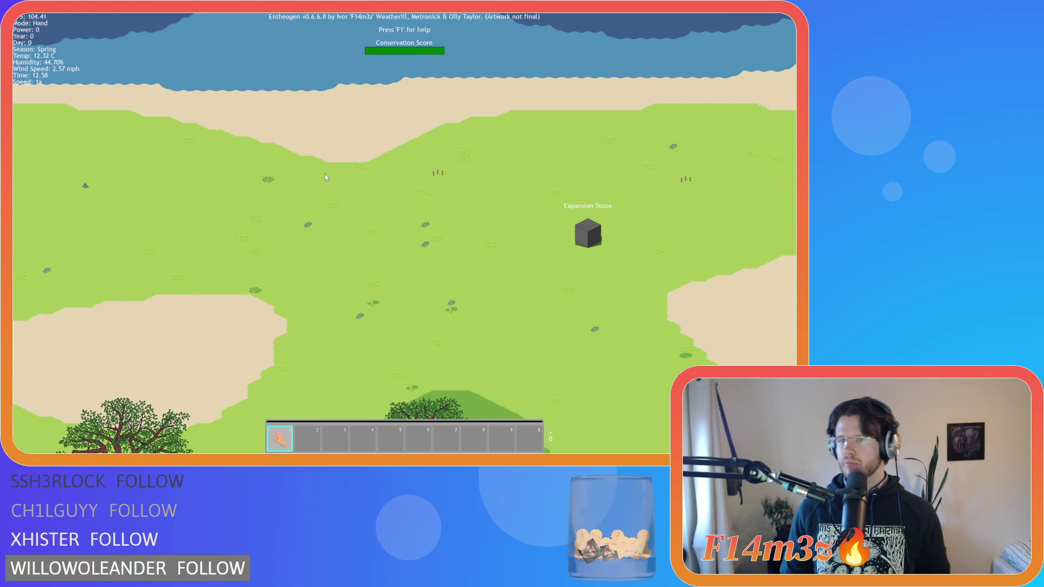
Pan west over tree-dotted fields past the Expansion Stone, then south-east to the dirt patch and river
key(a)
key(s)
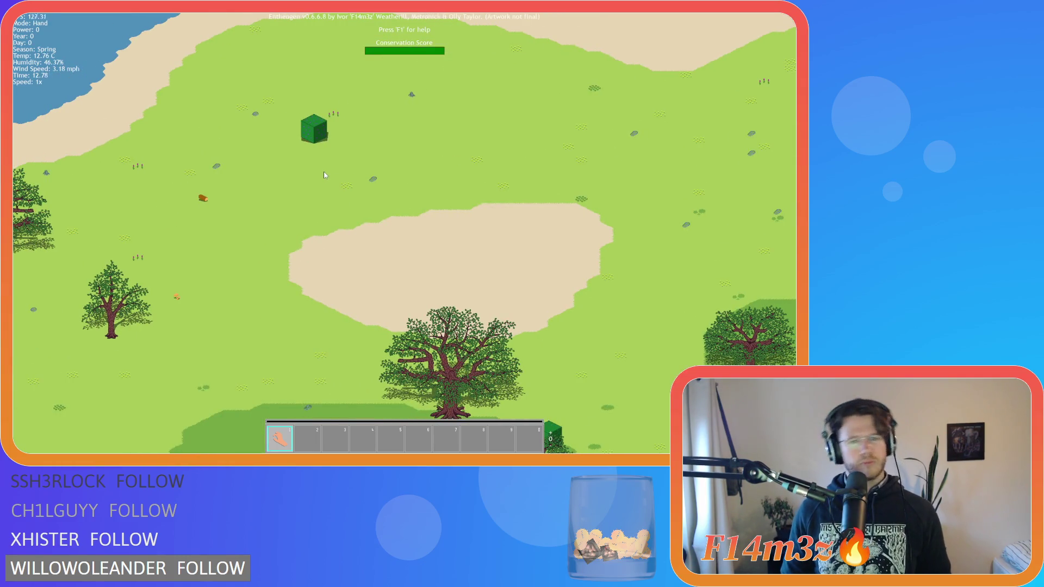
key(a)
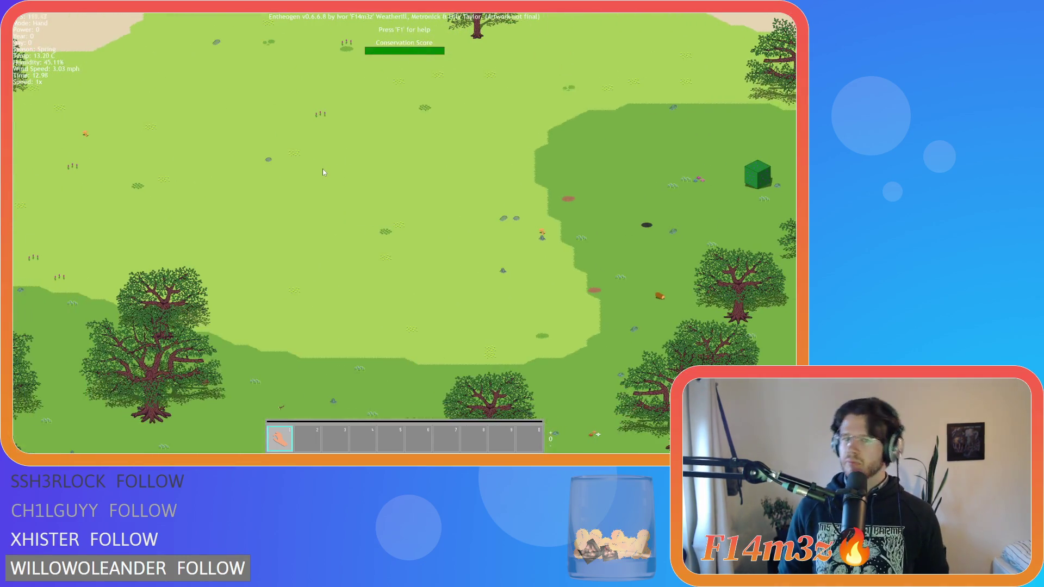
key(a)
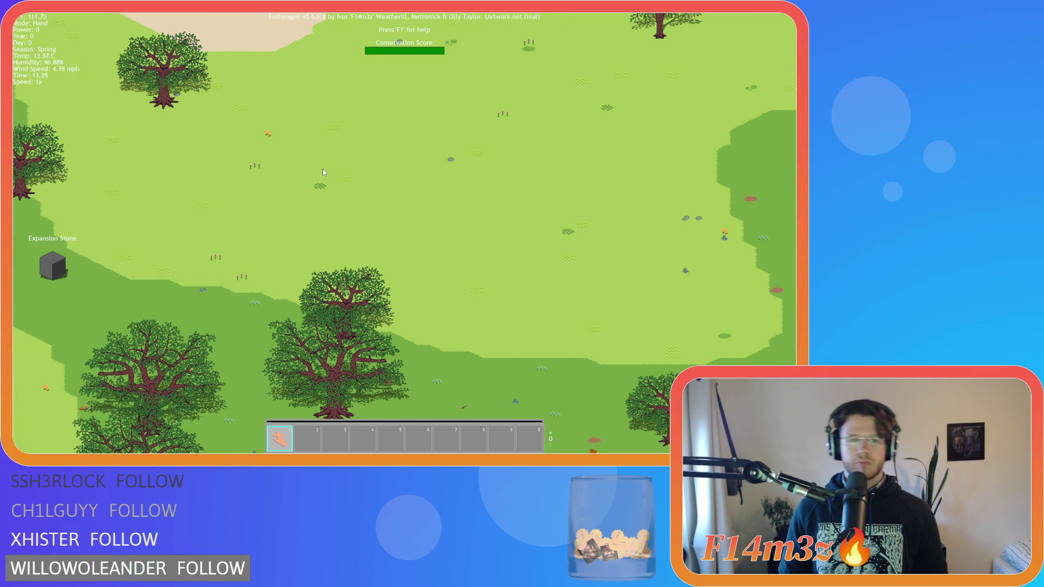
key(a)
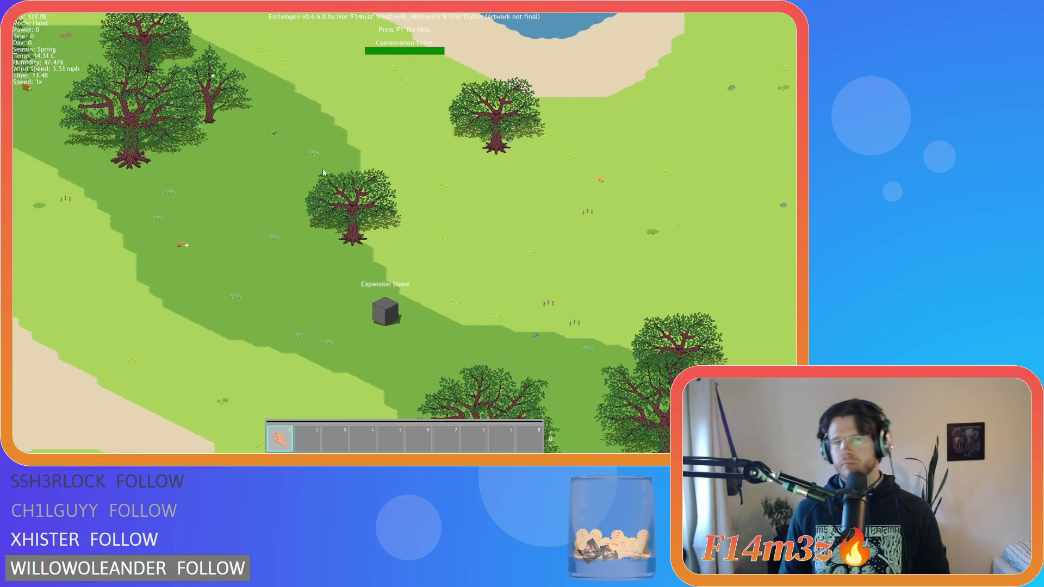
key(a)
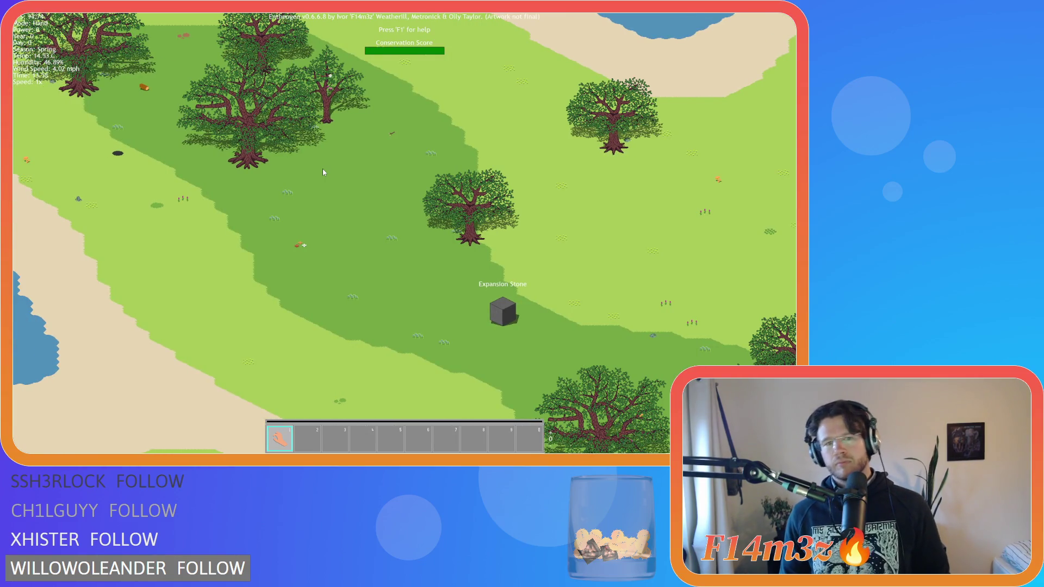
key(s)
key(d)
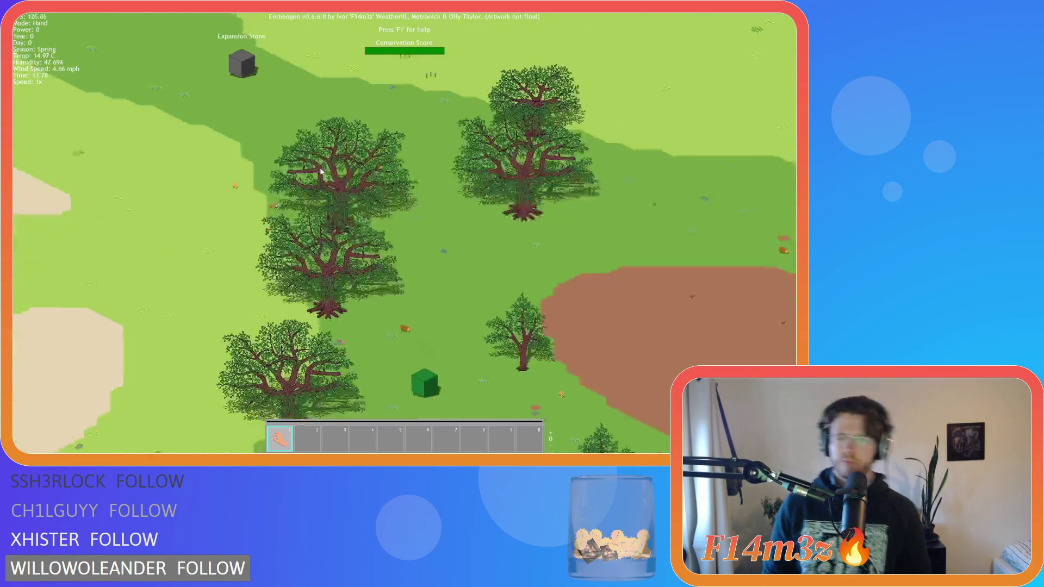
key(s)
key(d)
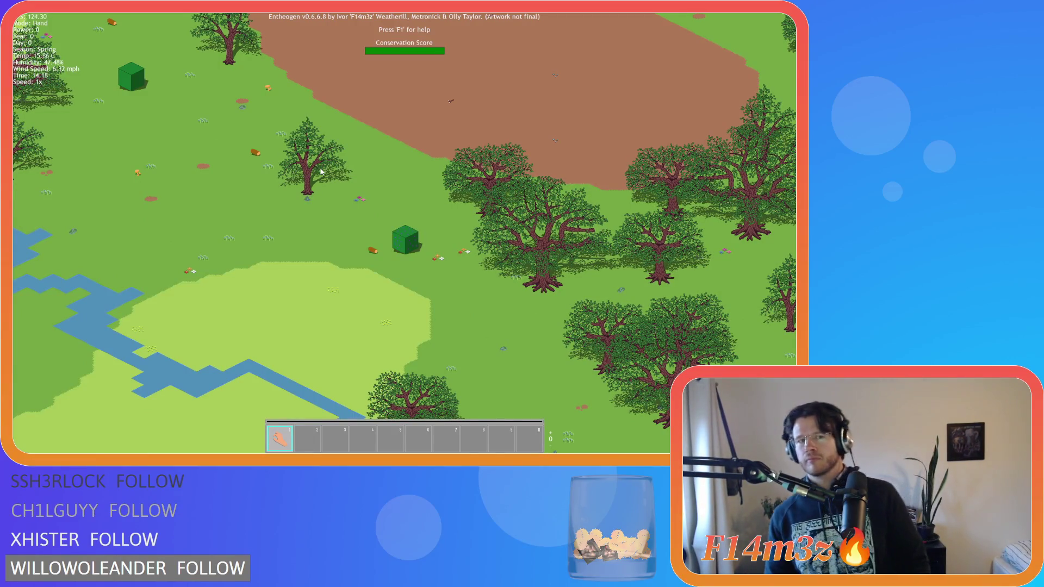
Zoom out and survey the forest, the ring, and the beach and lake area
scroll(320, 172, down, 5)
key(s)
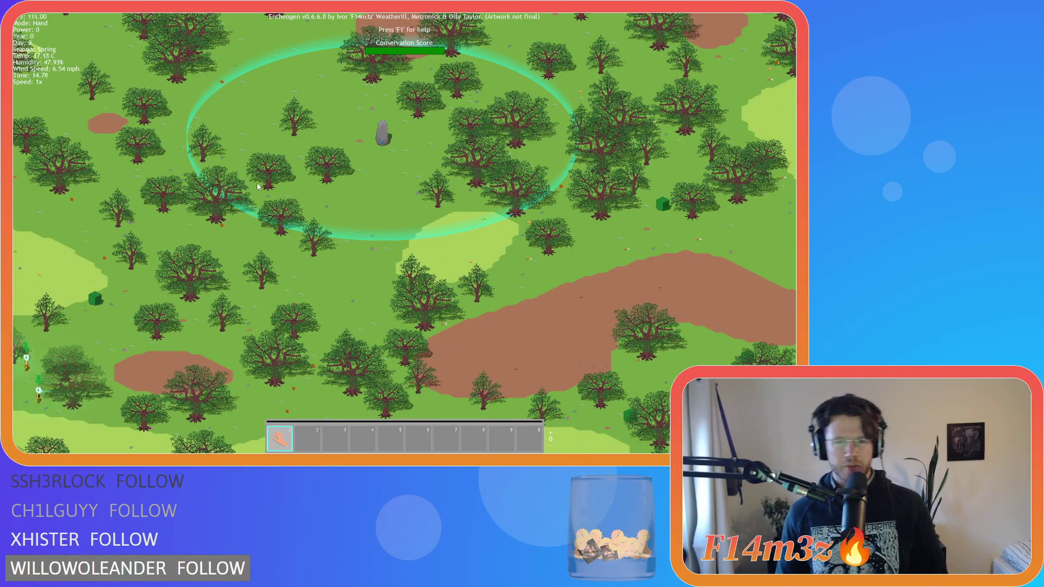
key(s)
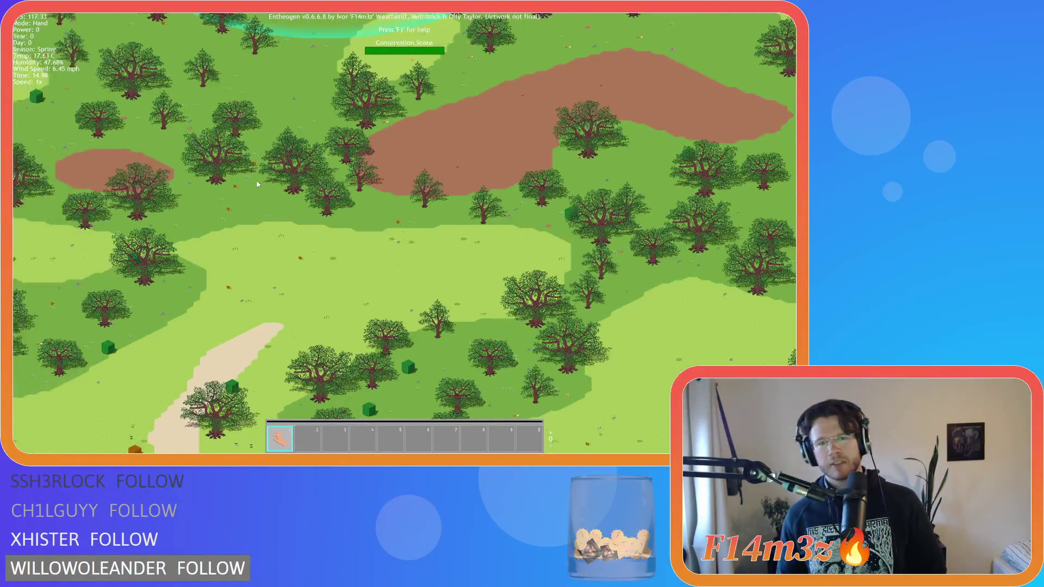
key(w)
key(a)
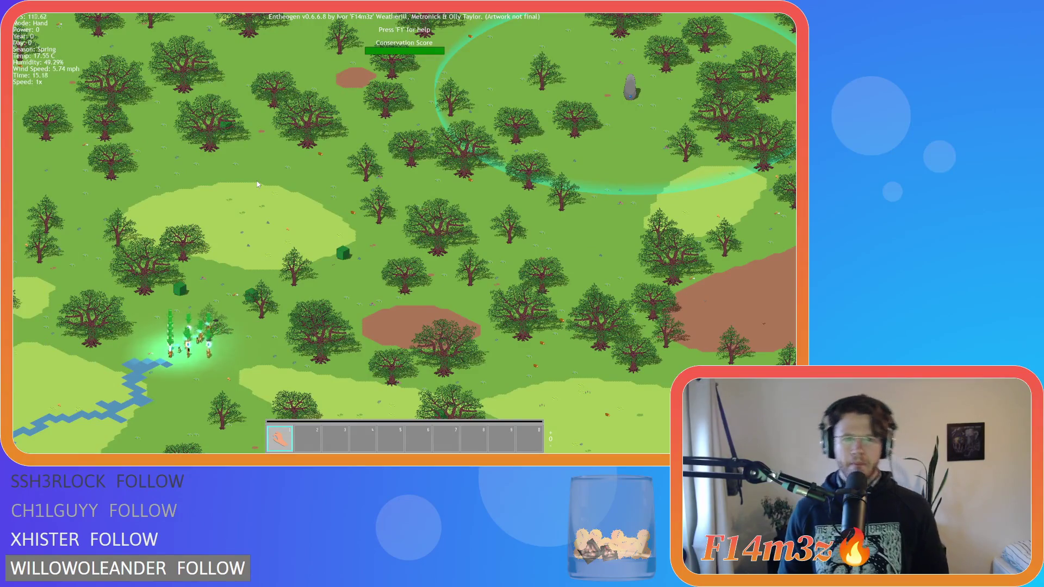
key(s)
key(d)
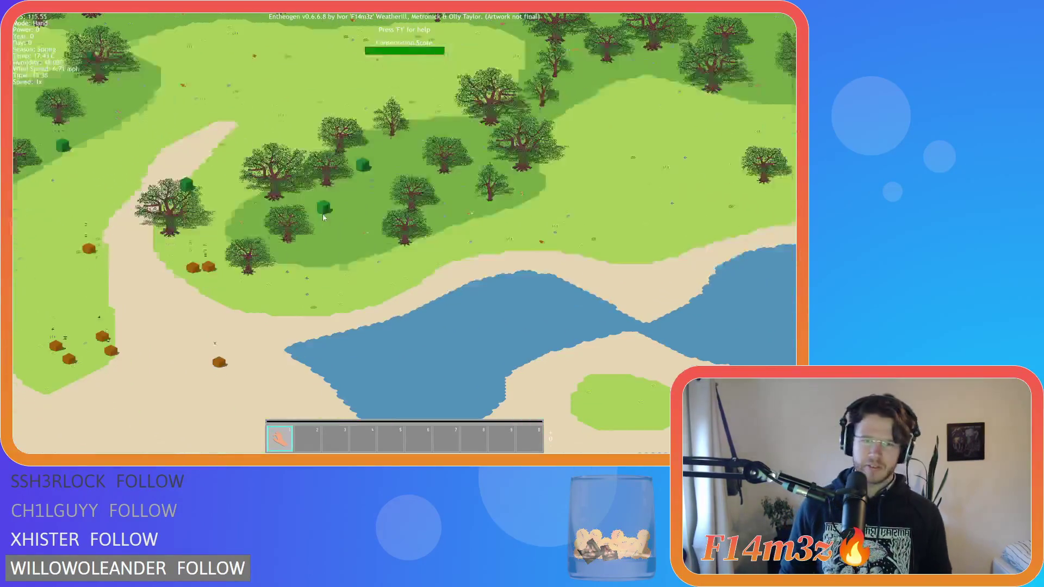
key(a)
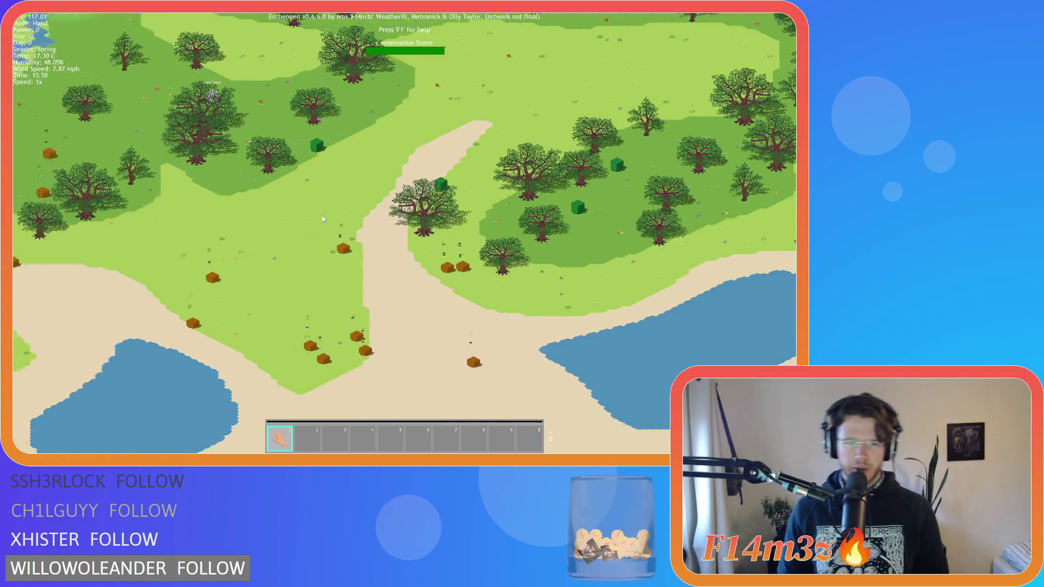
scroll(322, 216, up, 3)
scroll(322, 217, down, 3)
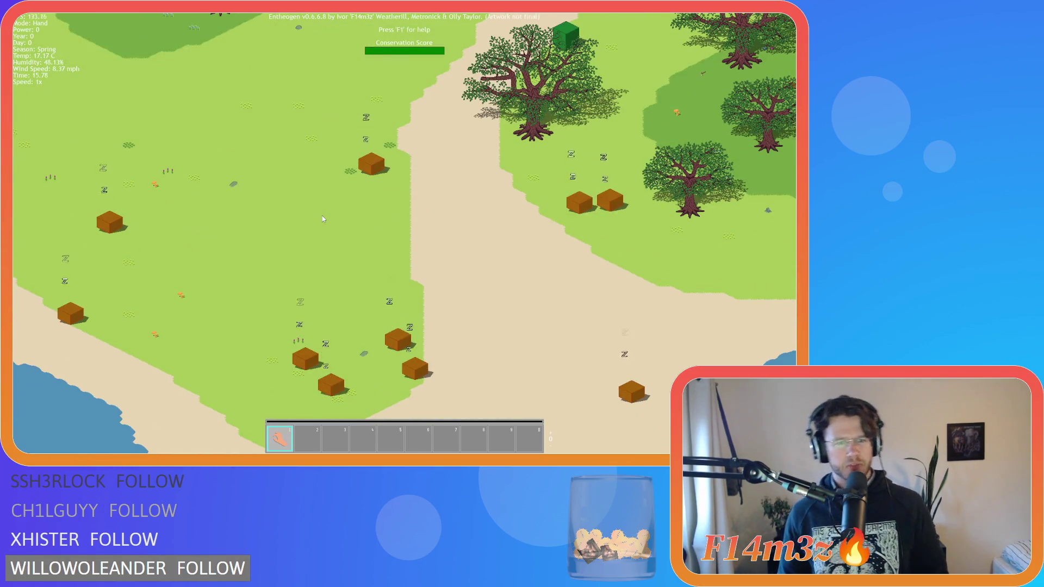
scroll(322, 218, up, 3)
key(a)
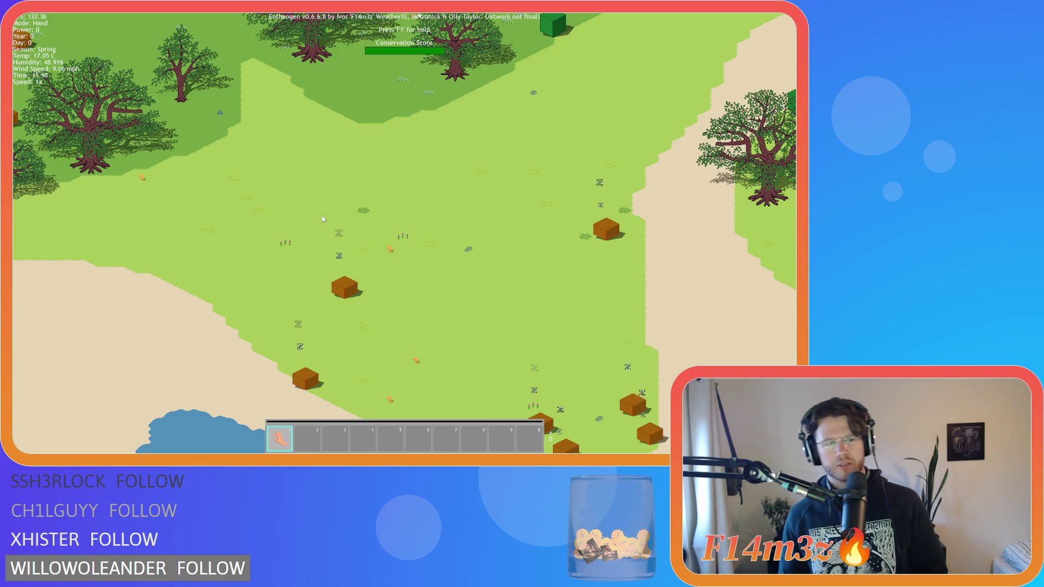
key(a)
Pan over the grassland by the lake toward the trees and river, then quit the game with Esc and Y
scroll(322, 215, down, 3)
key(a)
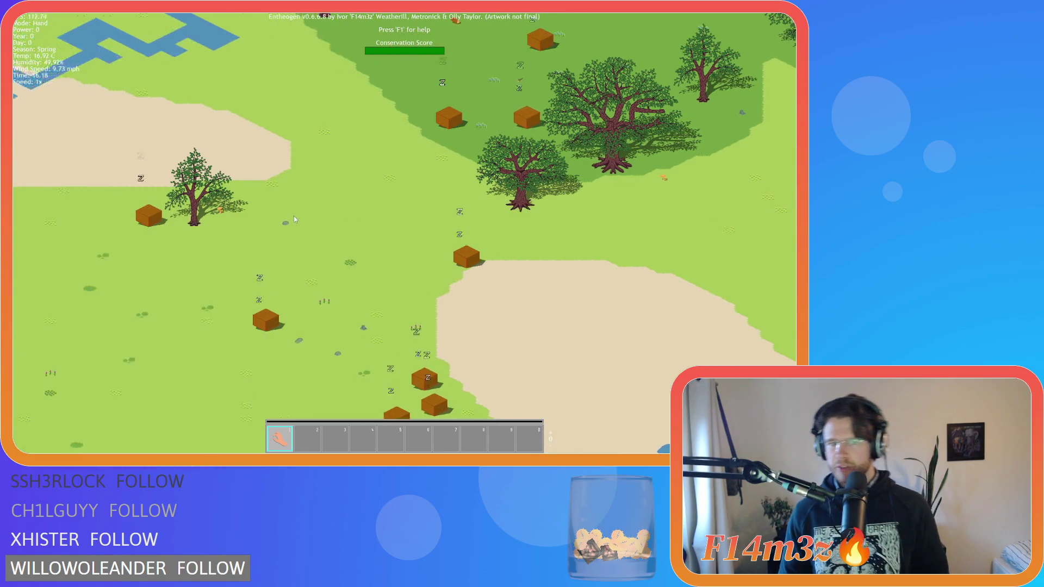
scroll(293, 217, up, 3)
key(a)
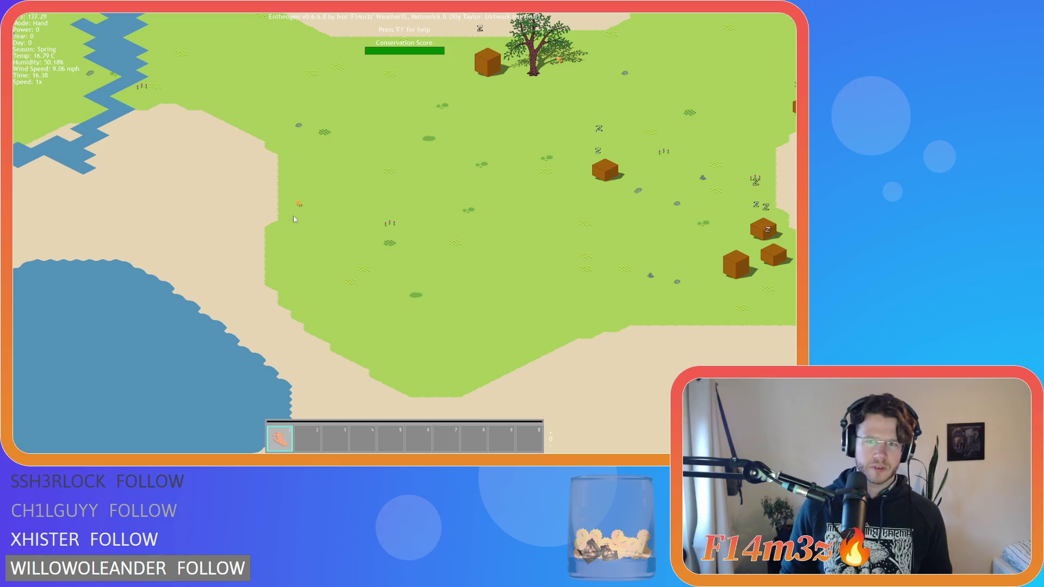
key(w)
key(w)
key(a)
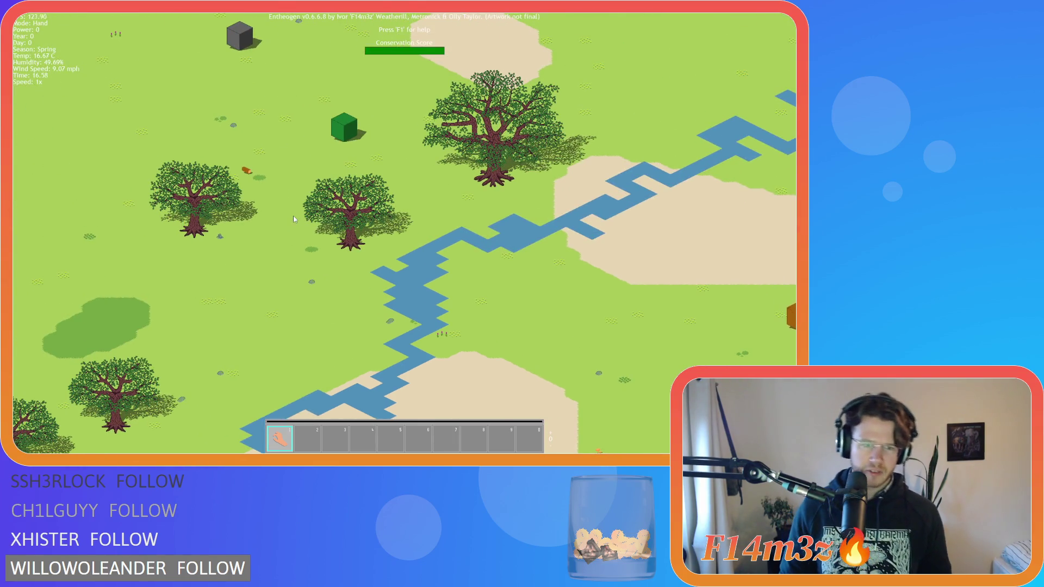
key(w)
key(d)
scroll(293, 215, down, 3)
key(w)
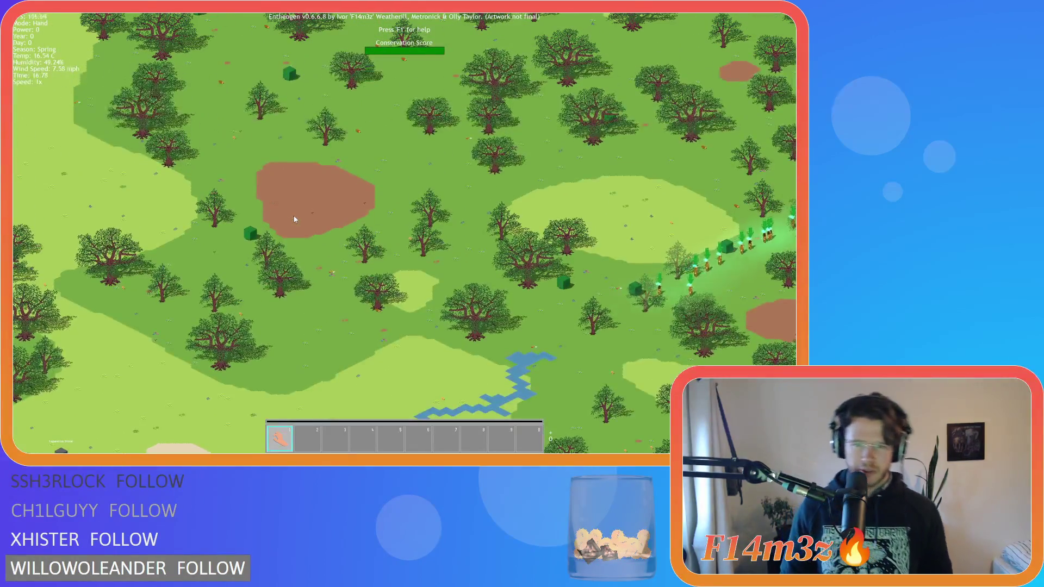
scroll(312, 215, up, 3)
key(w)
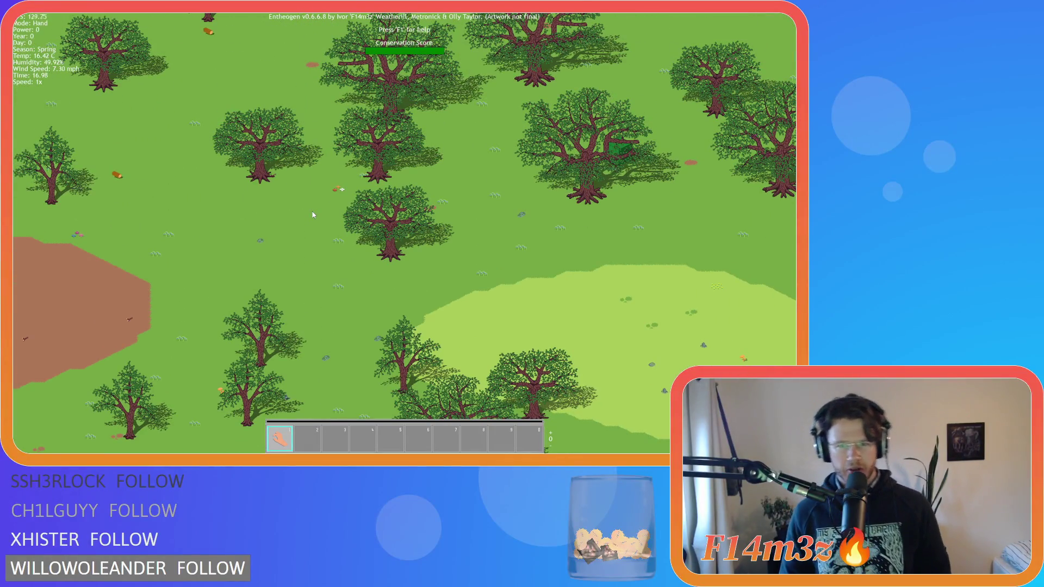
key(d)
key(Escape)
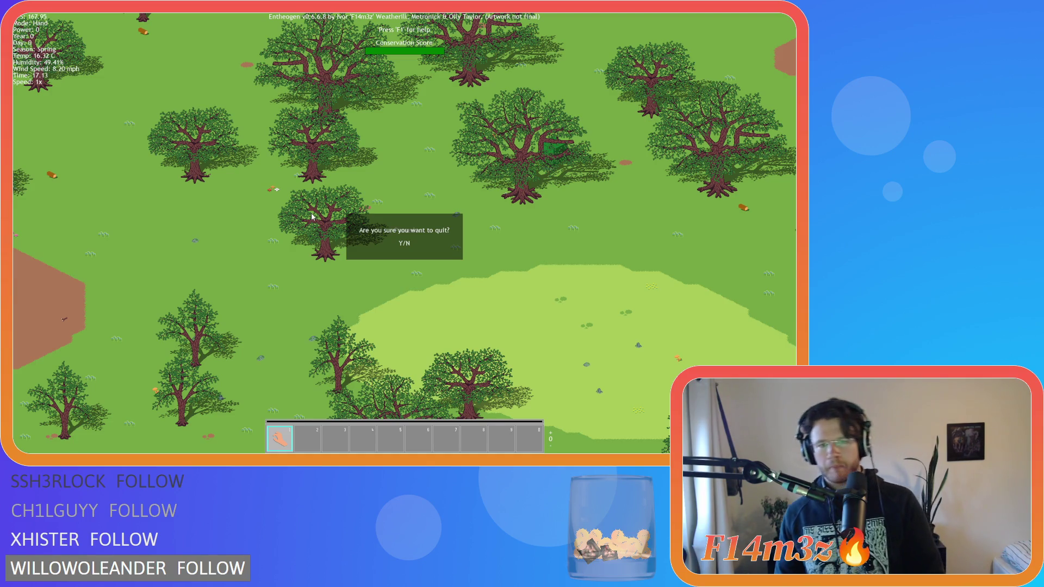
key(y)
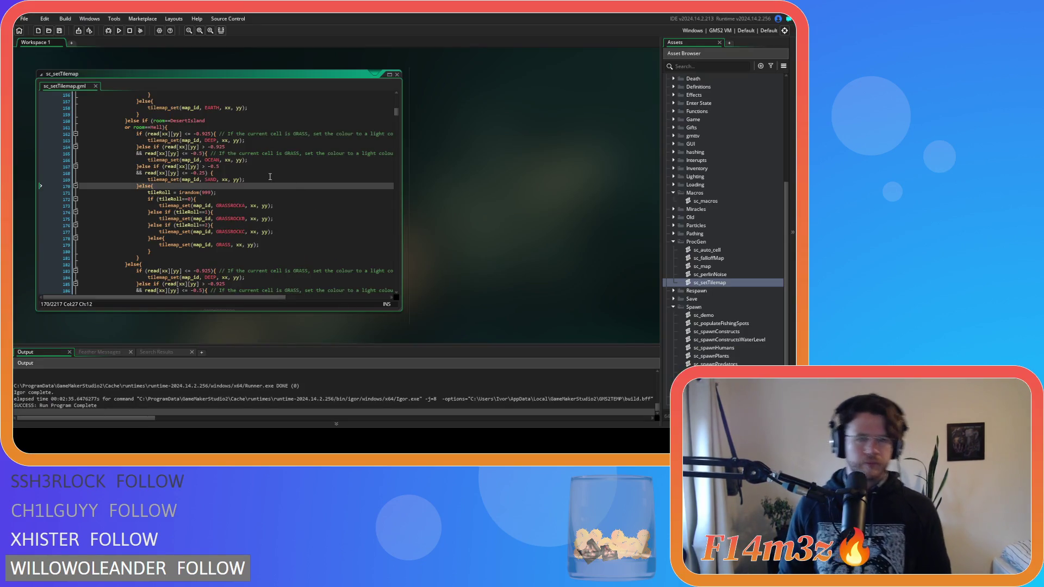
In sc_setTilemap change tileRoll<=16 to <=11 and the two ==1 checks to ==11 and ==13, then save
scroll(270, 177, up, 15)
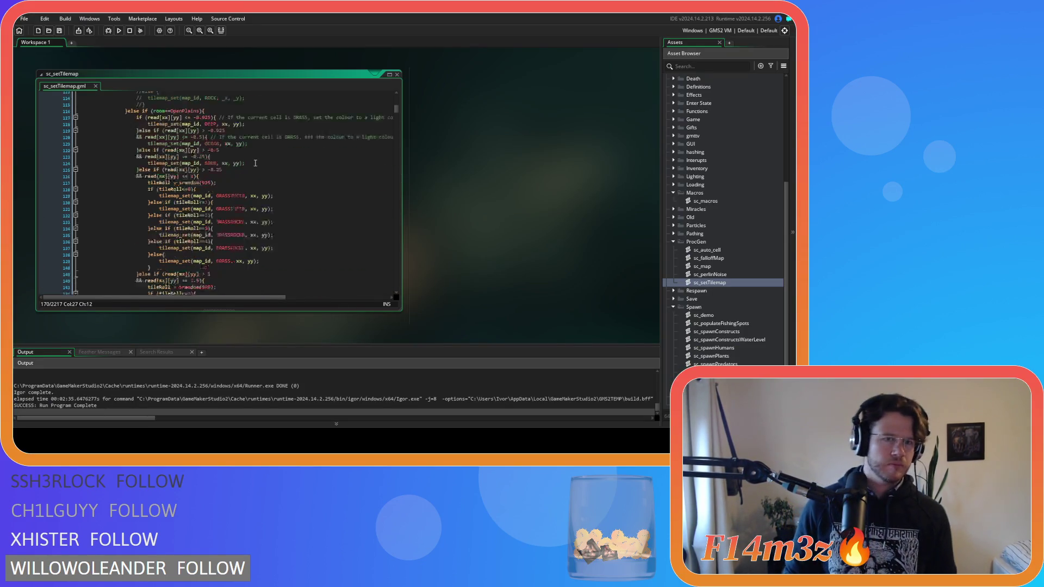
scroll(255, 165, up, 13)
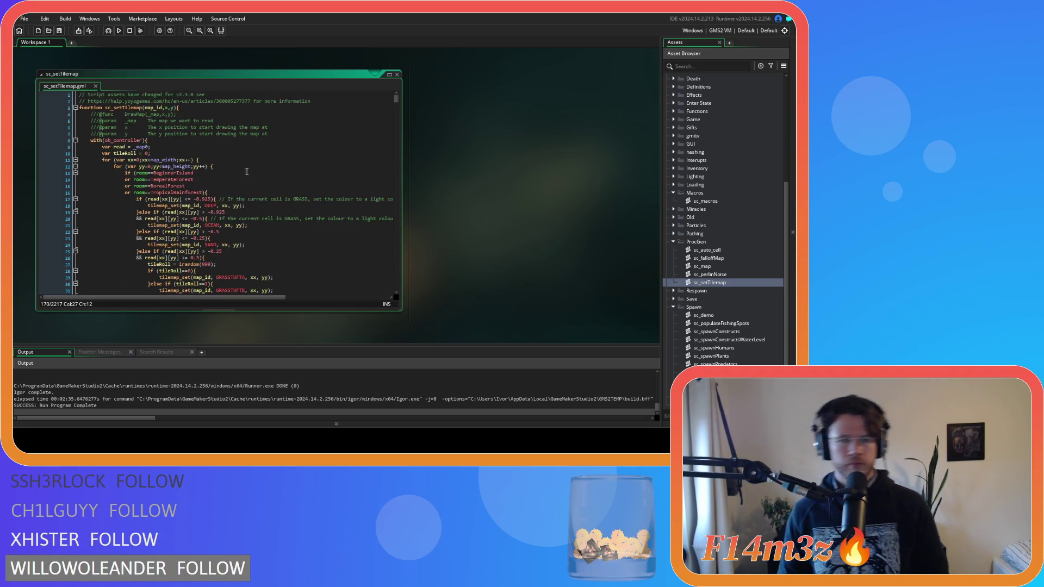
scroll(241, 170, down, 1)
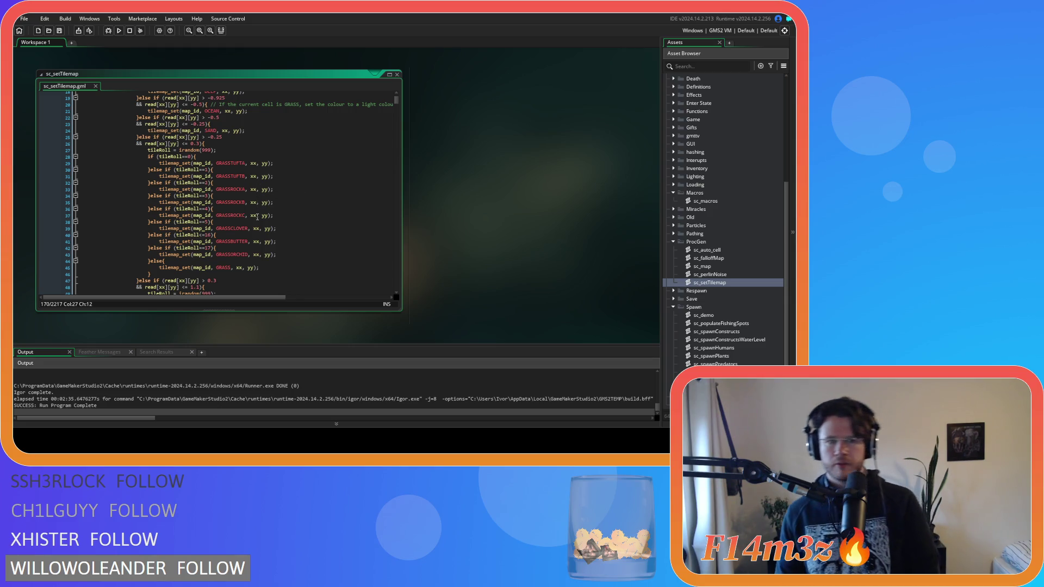
scroll(265, 212, down, 3)
scroll(265, 212, down, 3)
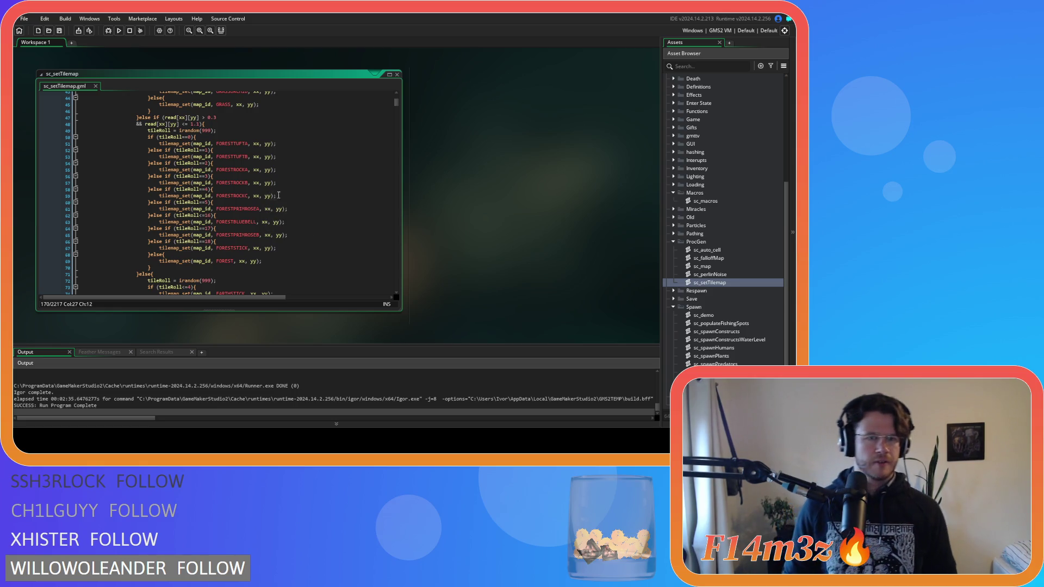
click(211, 215)
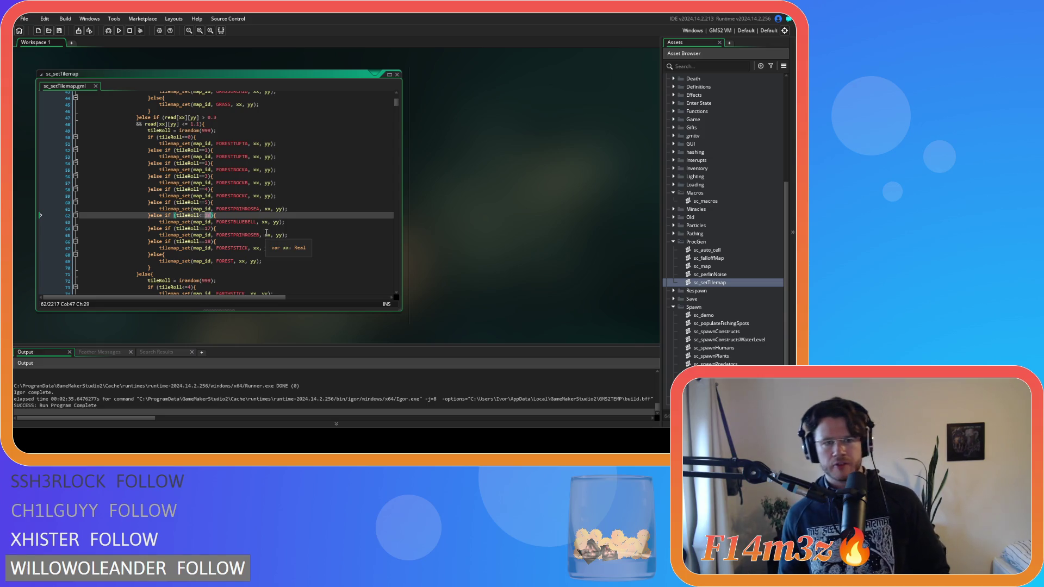
key(BackSpace)
text(1)
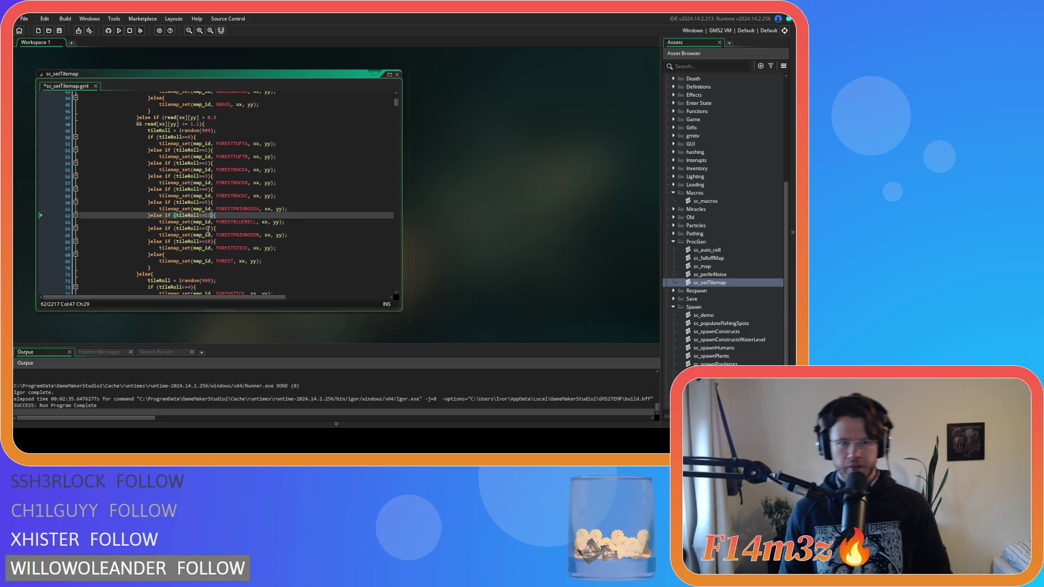
click(209, 229)
text(12)
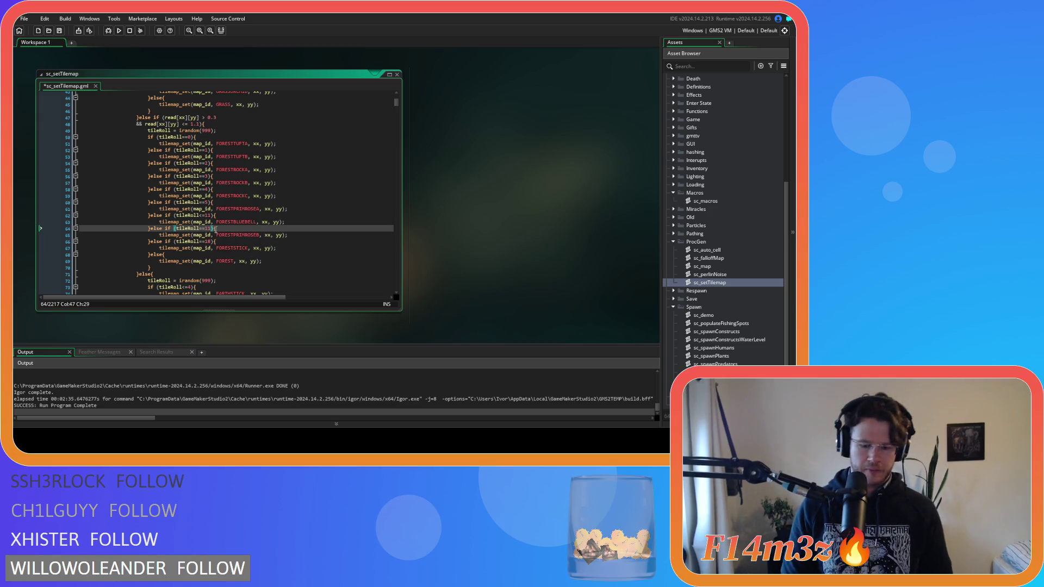
click(210, 241)
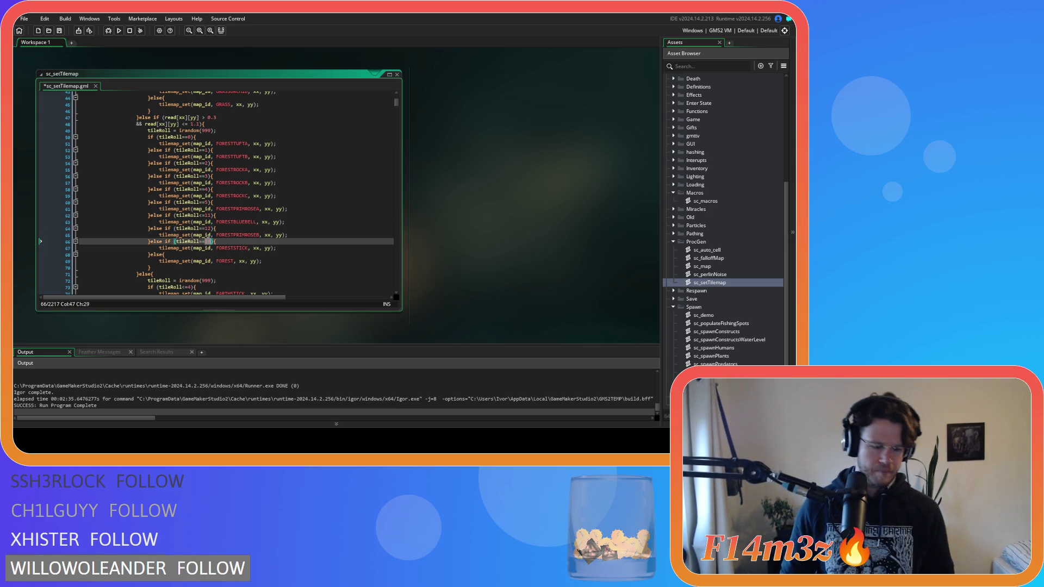
text(3)
scroll(249, 232, down, 6)
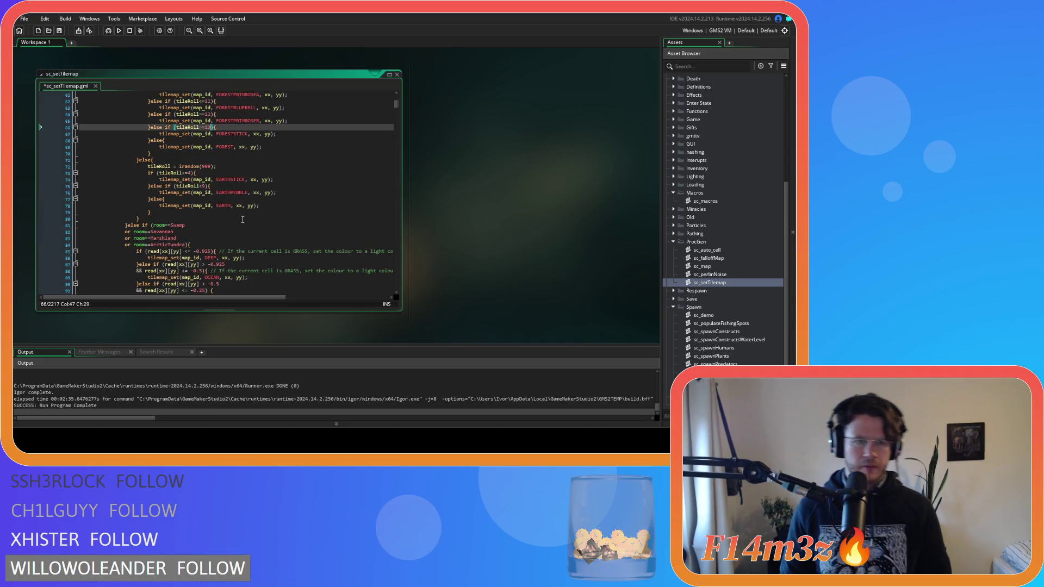
key(ctrl+s)
Look over the rest of the script and build and run the game with F5
scroll(238, 216, down, 12)
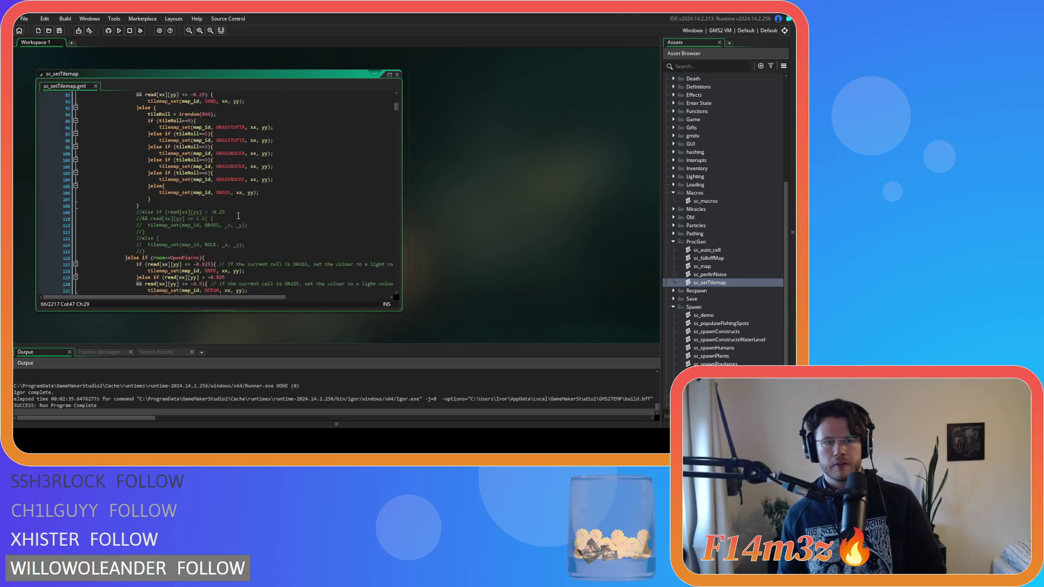
scroll(238, 215, down, 8)
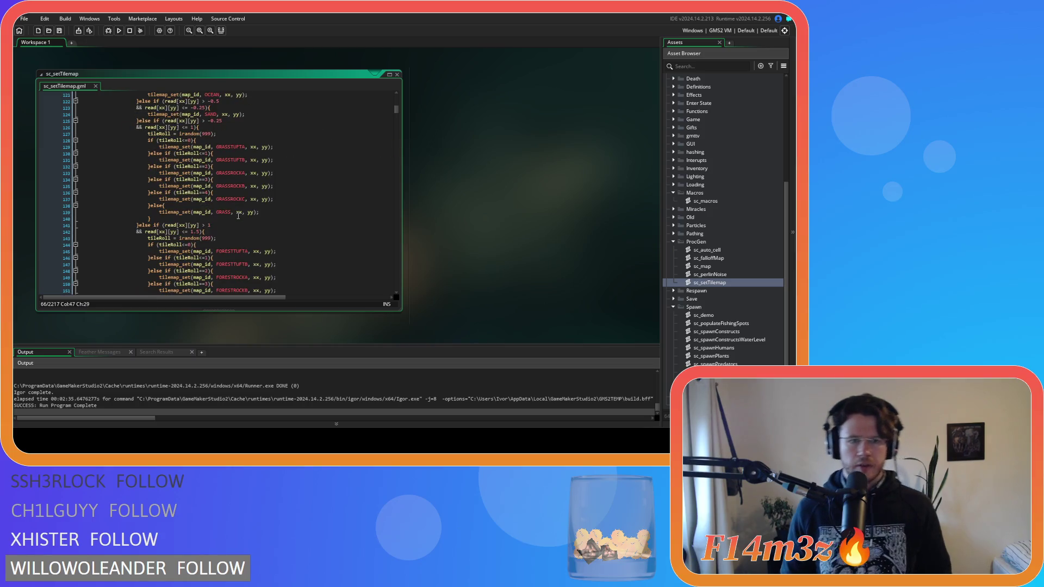
scroll(238, 216, down, 4)
scroll(238, 215, down, 16)
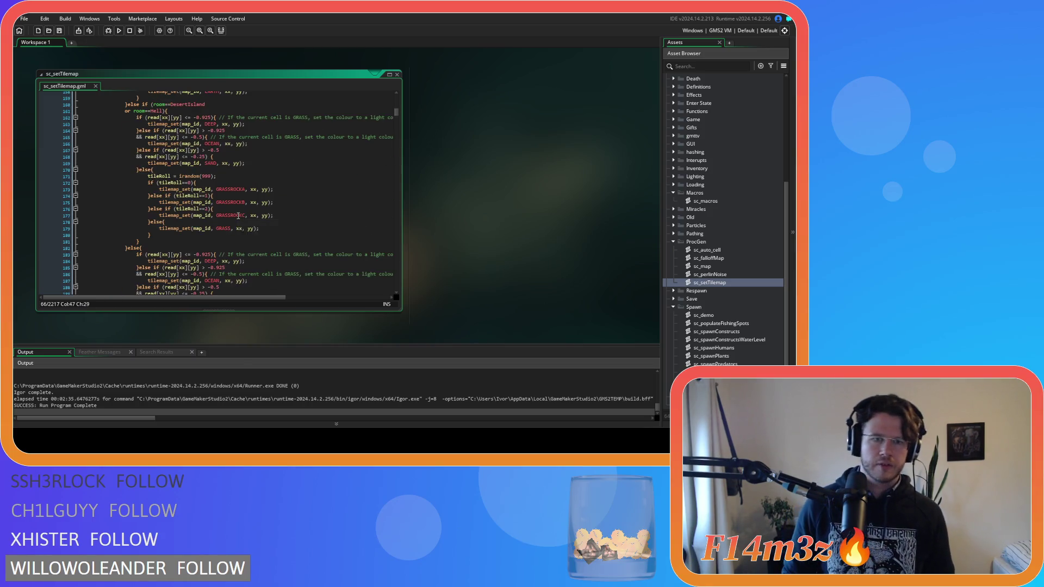
scroll(241, 217, up, 20)
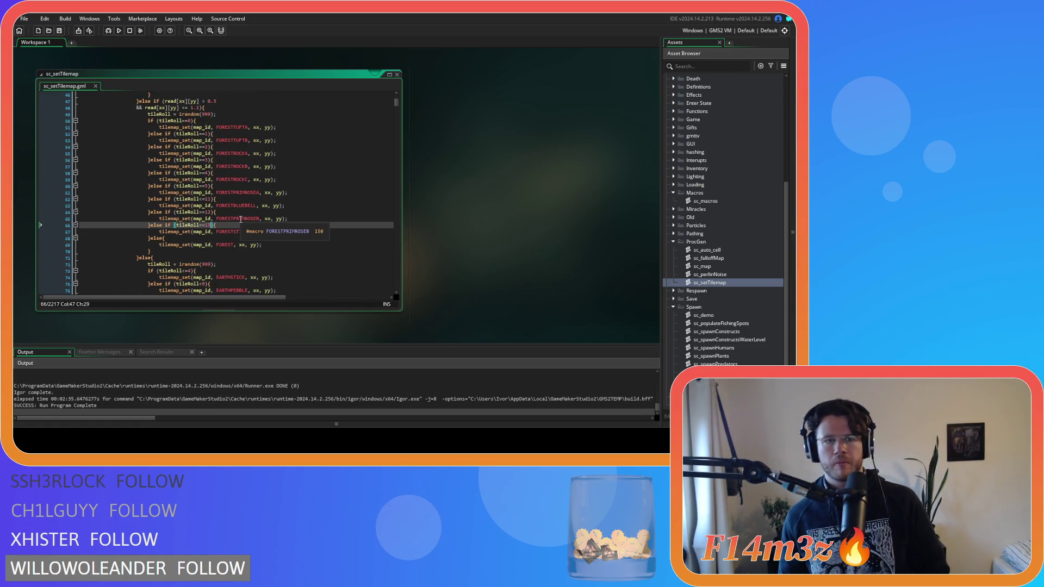
key(F5)
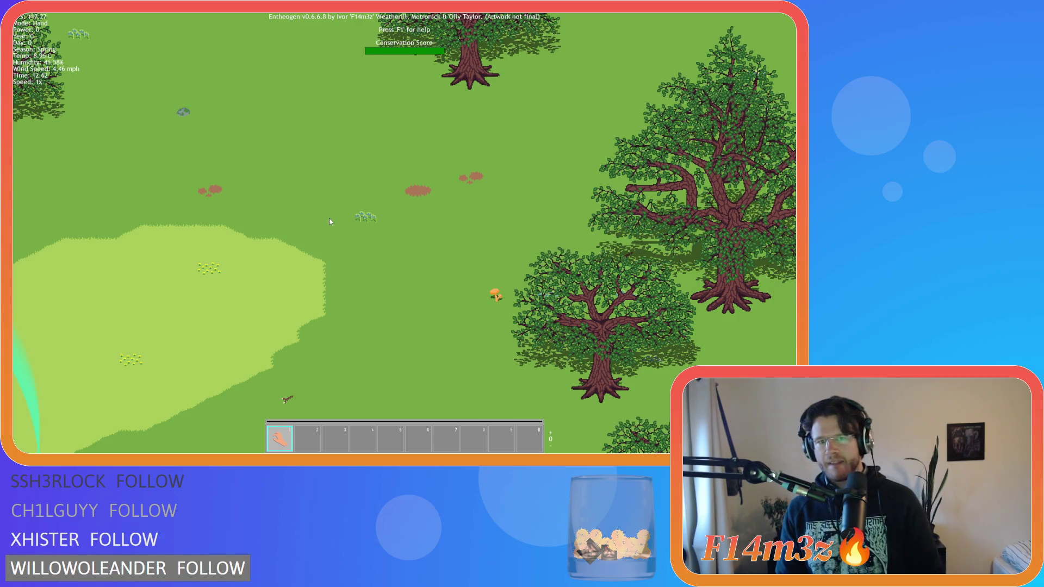
Quit the test run with Esc and Y, then switch to the temperate_forest tilesheet in Aseprite
key(Escape)
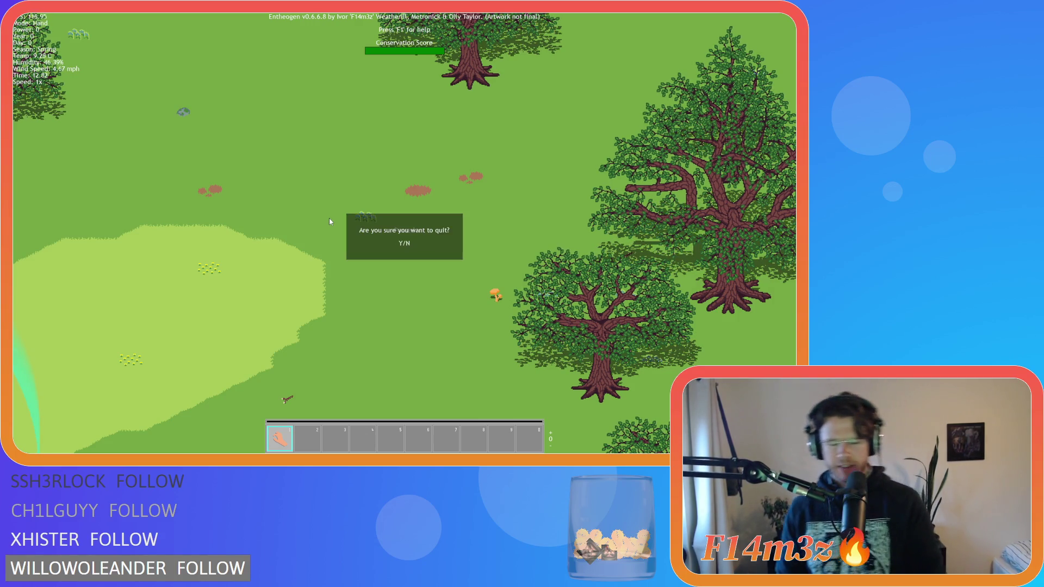
key(y)
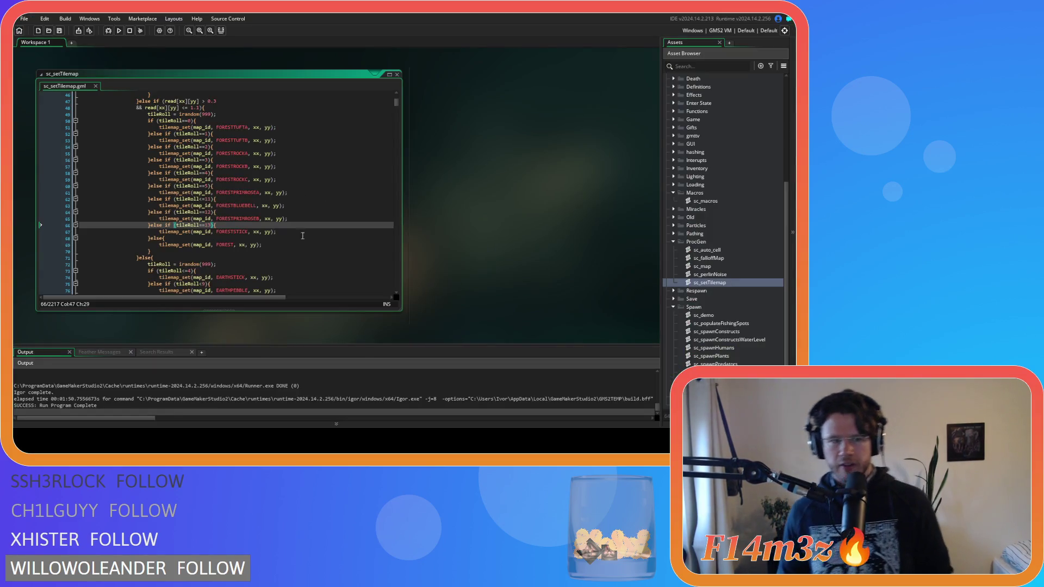
key(alt+Tab)
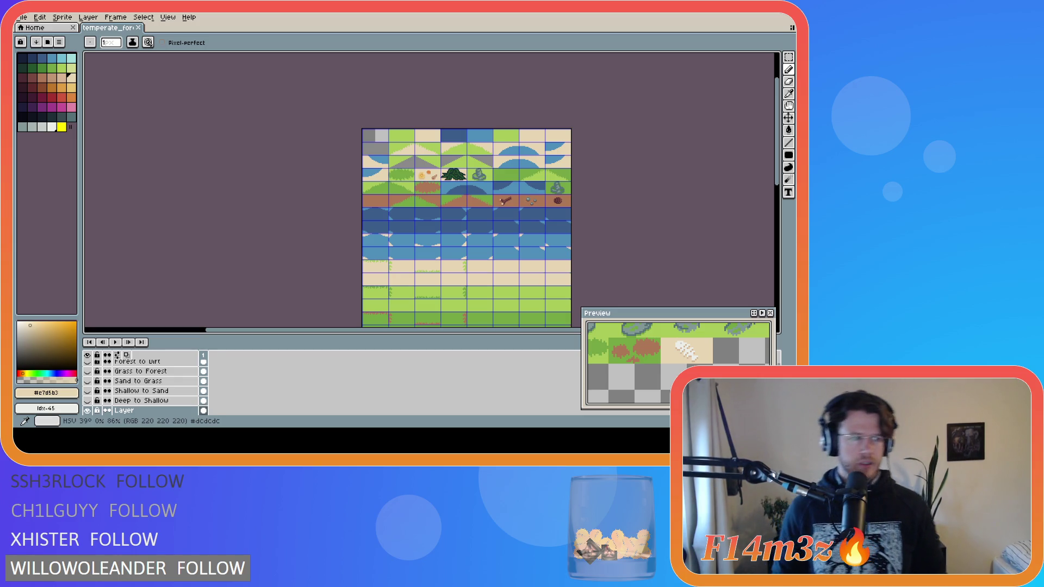
Zoom into the bush tile, repaint it with its own dark green, and save the tilesheet
scroll(507, 150, up, 2)
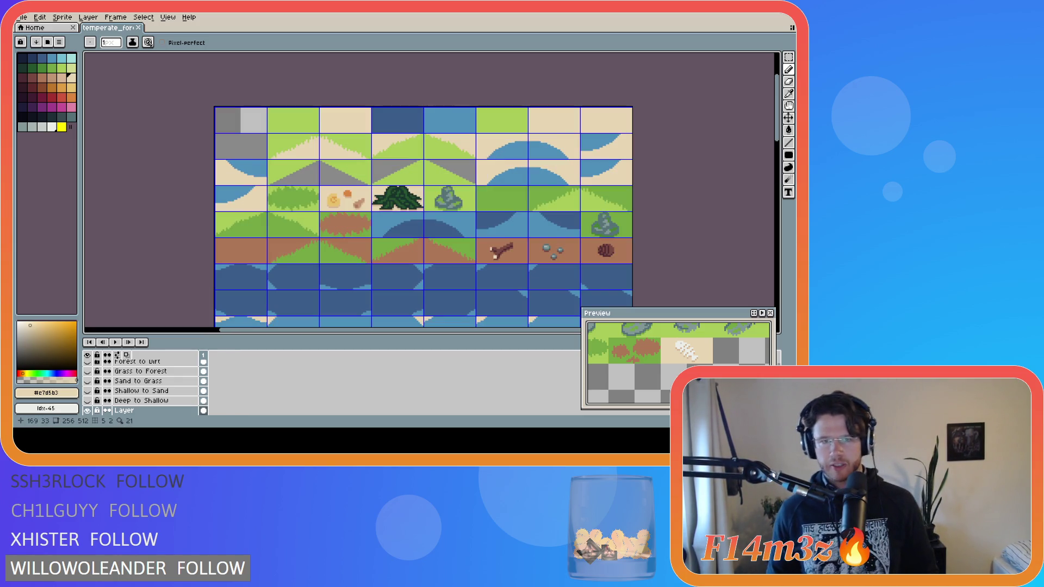
scroll(443, 181, up, 1)
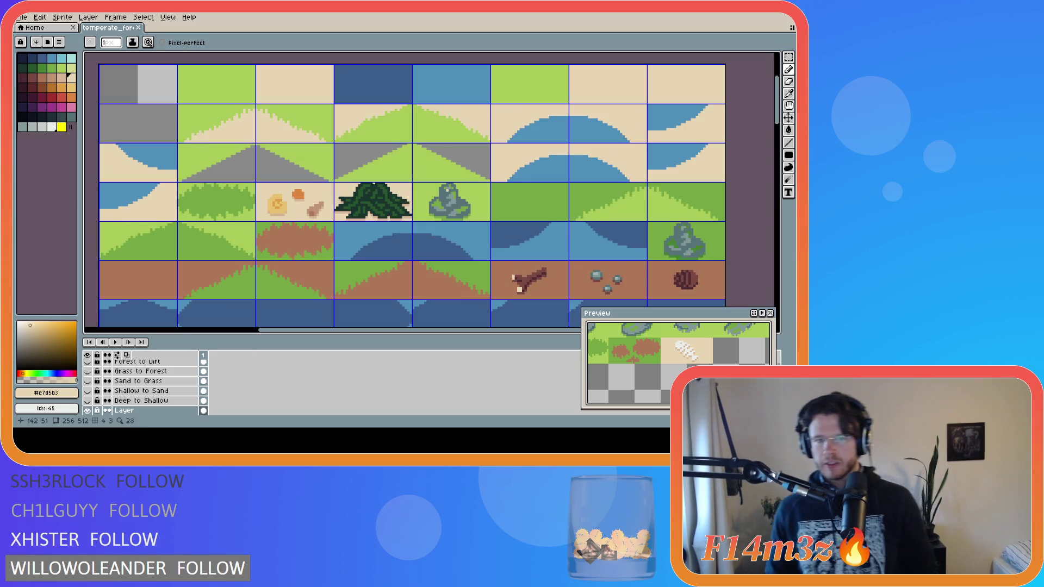
scroll(409, 201, up, 2)
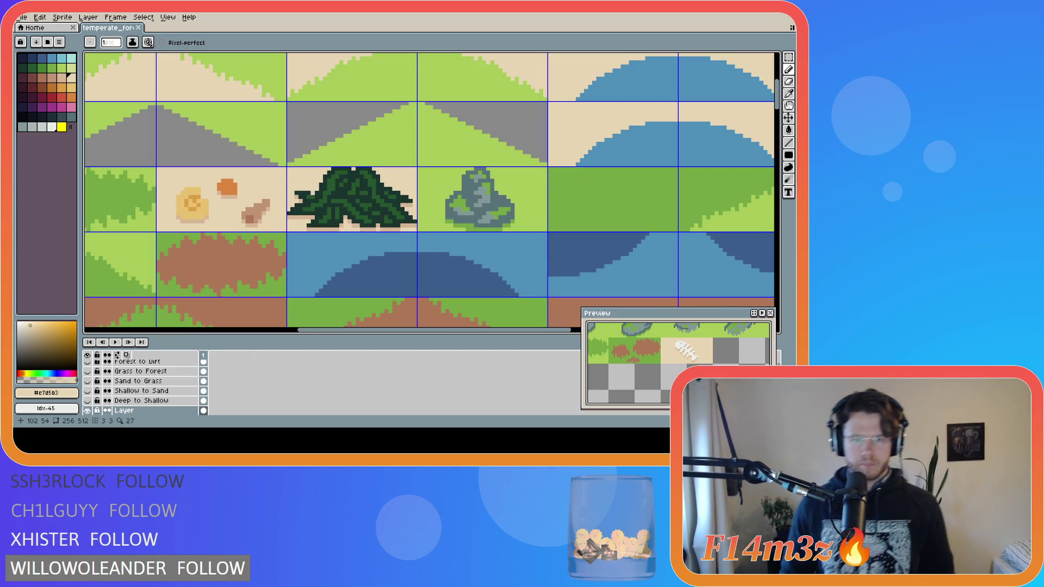
alt+click(322, 187)
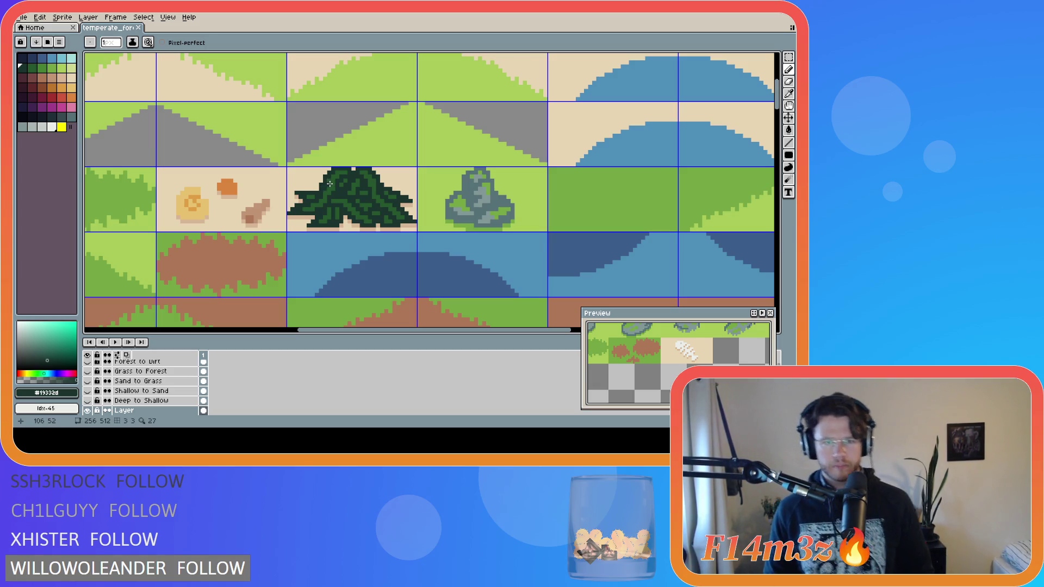
click(329, 194)
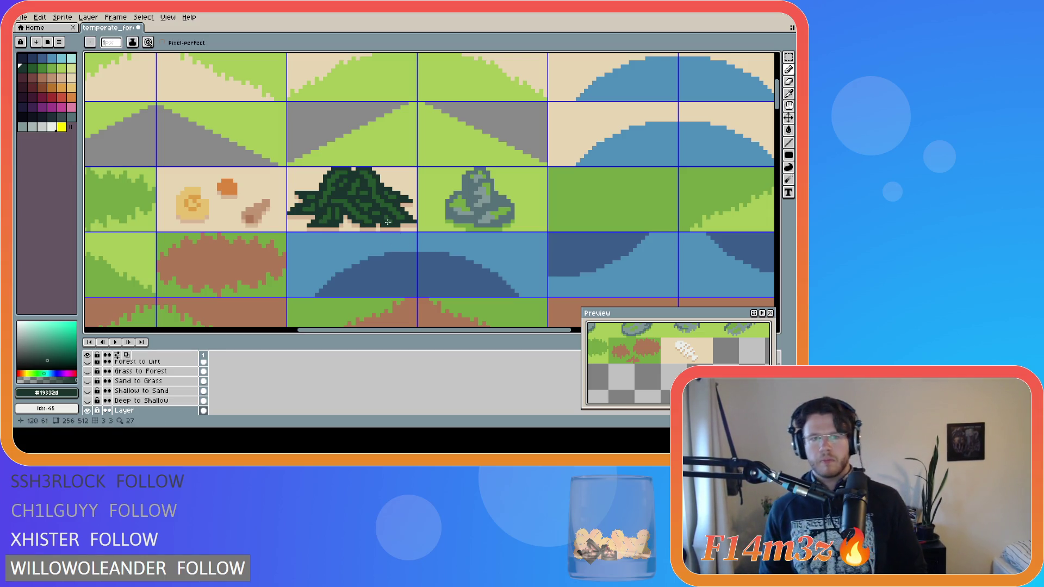
key(ctrl+s)
Scroll down to look over the flower, rock and dirt decoration tiles
scroll(387, 245, down, 3)
scroll(514, 227, down, 4)
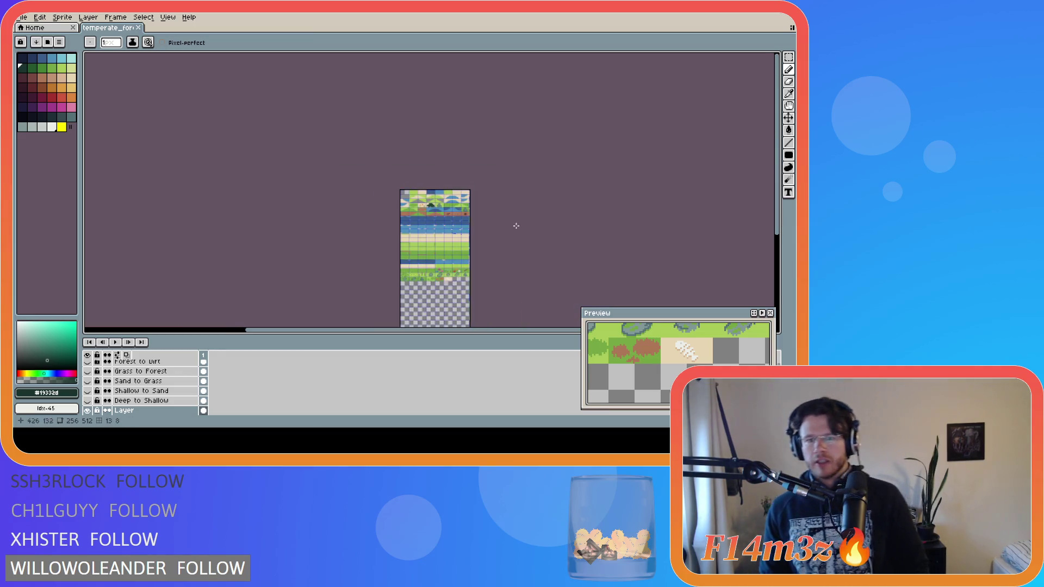
scroll(489, 228, up, 2)
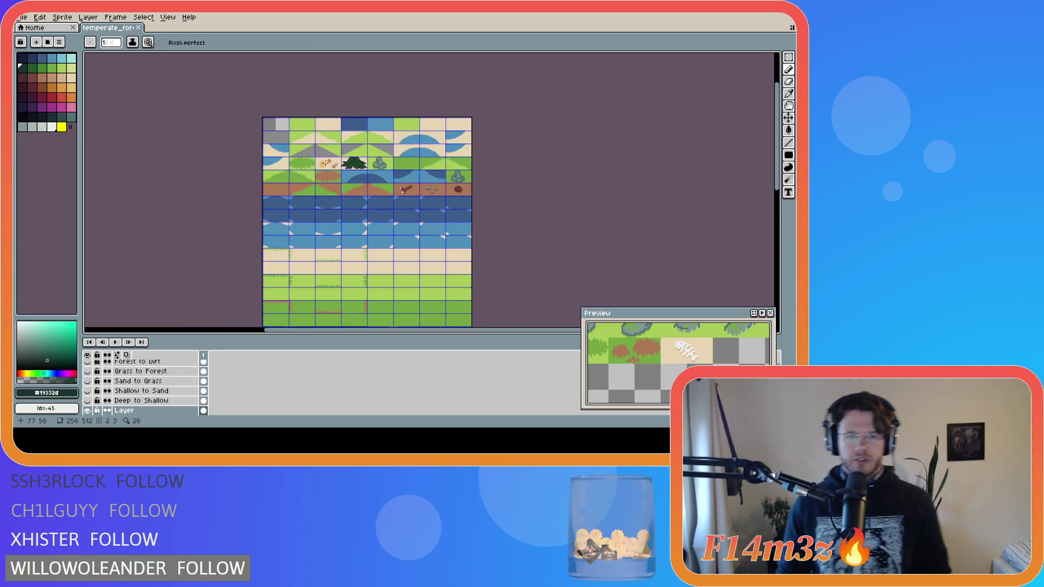
scroll(761, 226, down, 3)
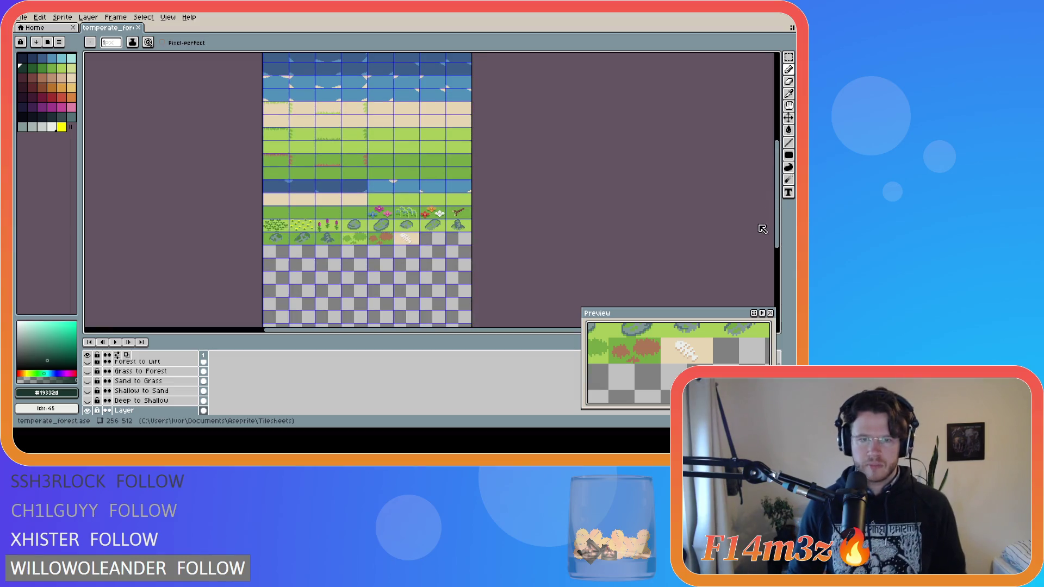
scroll(365, 244, up, 3)
scroll(366, 244, up, 3)
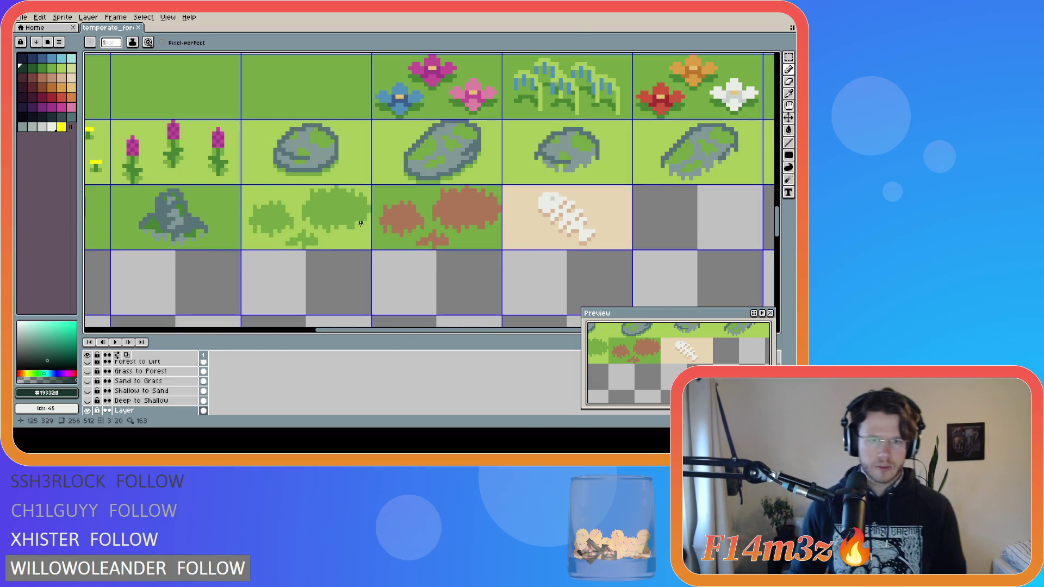
Paint light grass green #a8ca58 pixels onto the grass tile and the clump's left edge
key(i)
click(308, 217)
key(b)
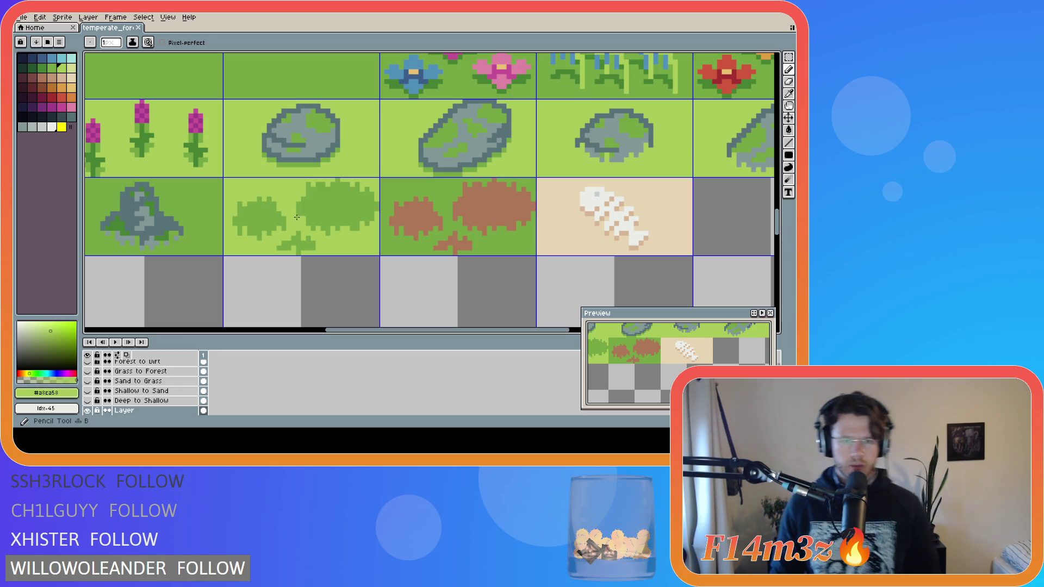
click(303, 215)
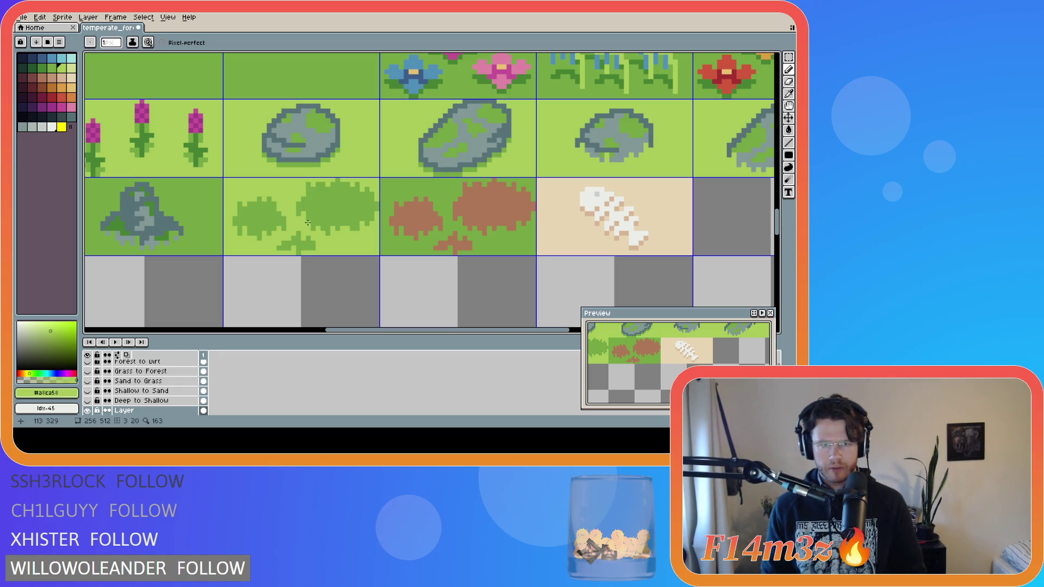
click(319, 226)
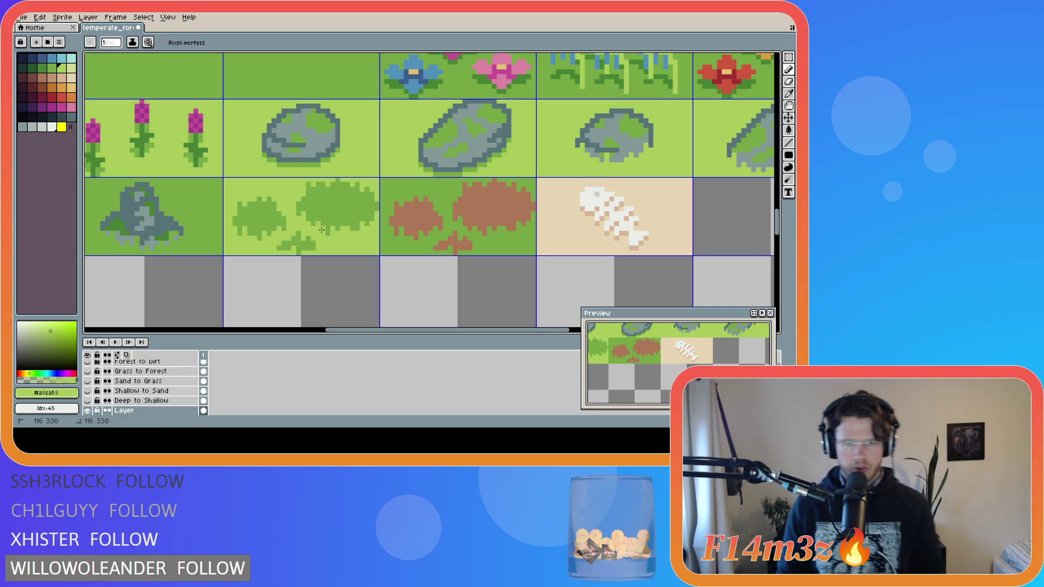
click(330, 224)
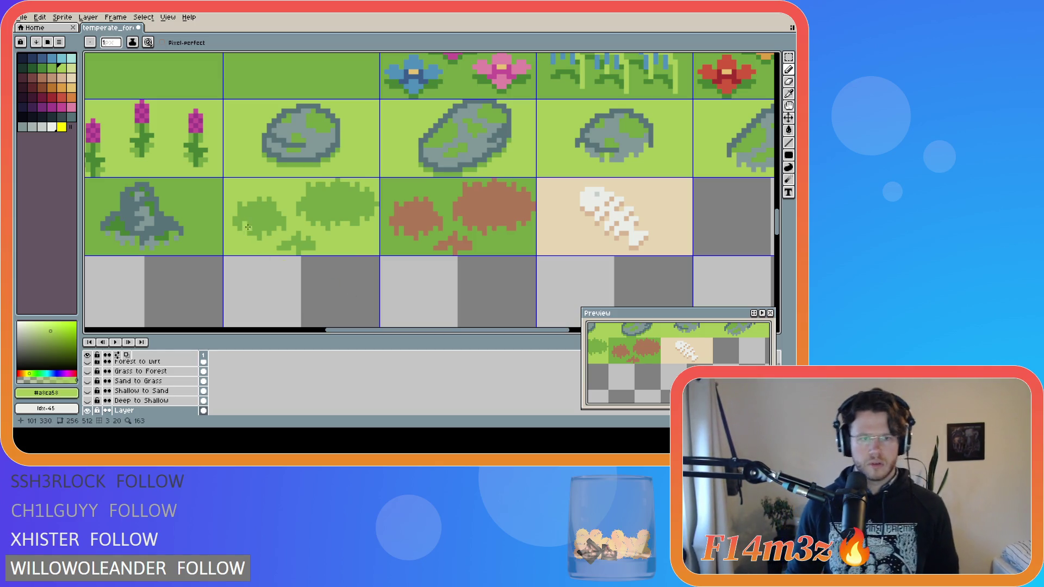
click(251, 232)
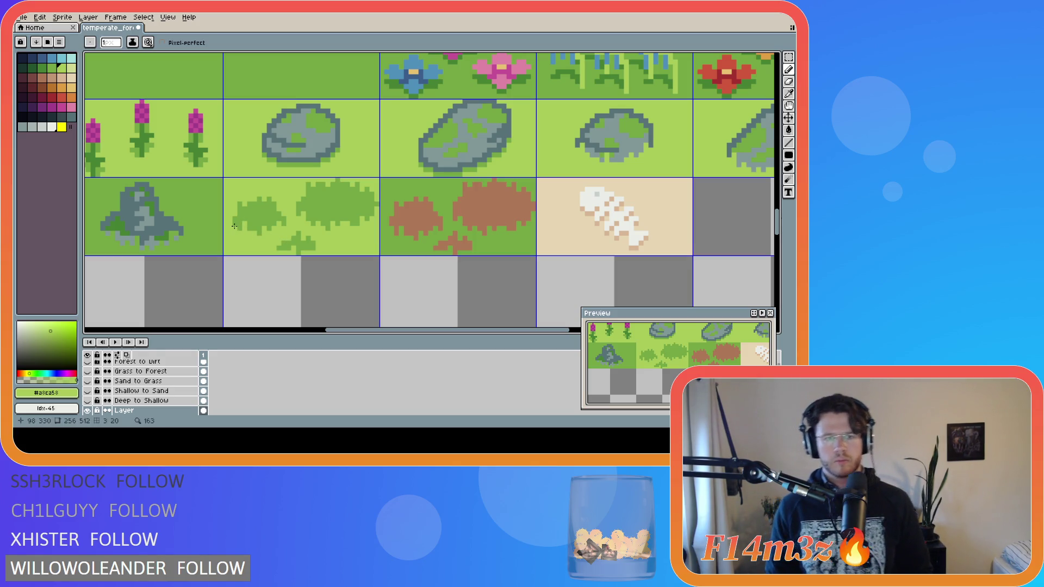
Add darker green #75a743 pixels along the grass clump's bottom edge, adjusting strokes and saving
alt+click(254, 223)
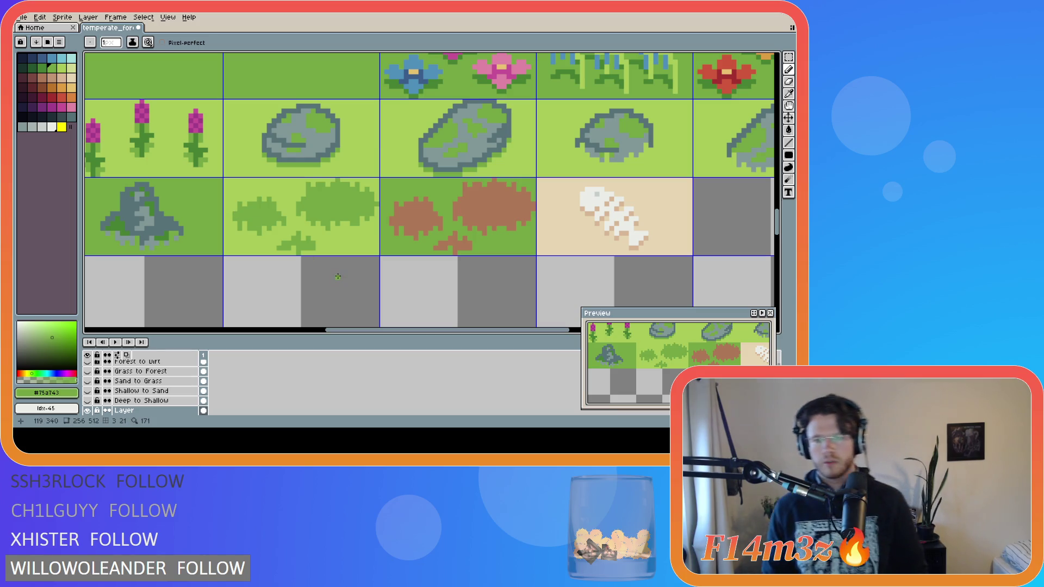
key(ctrl+s)
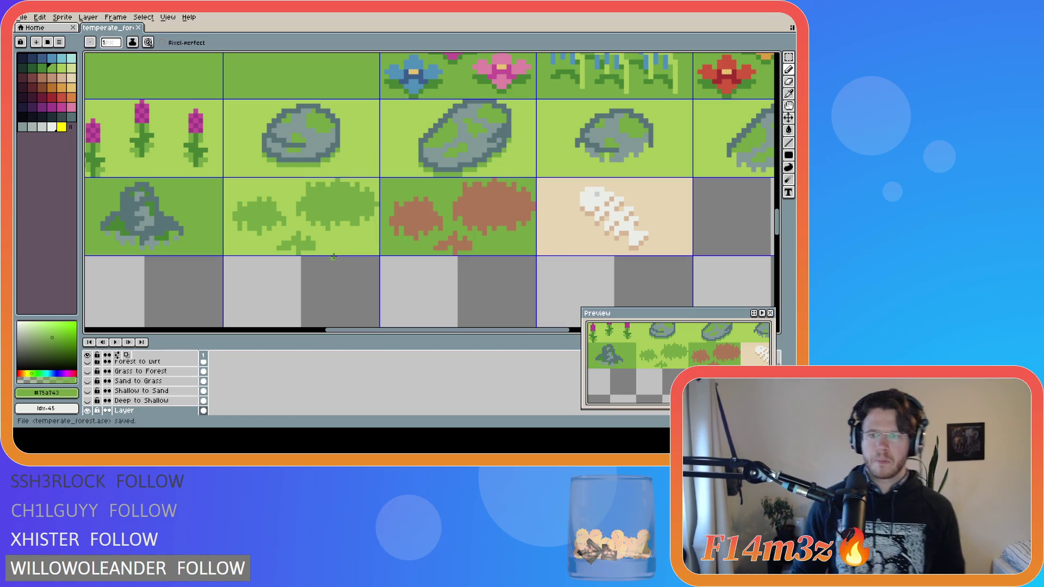
click(301, 249)
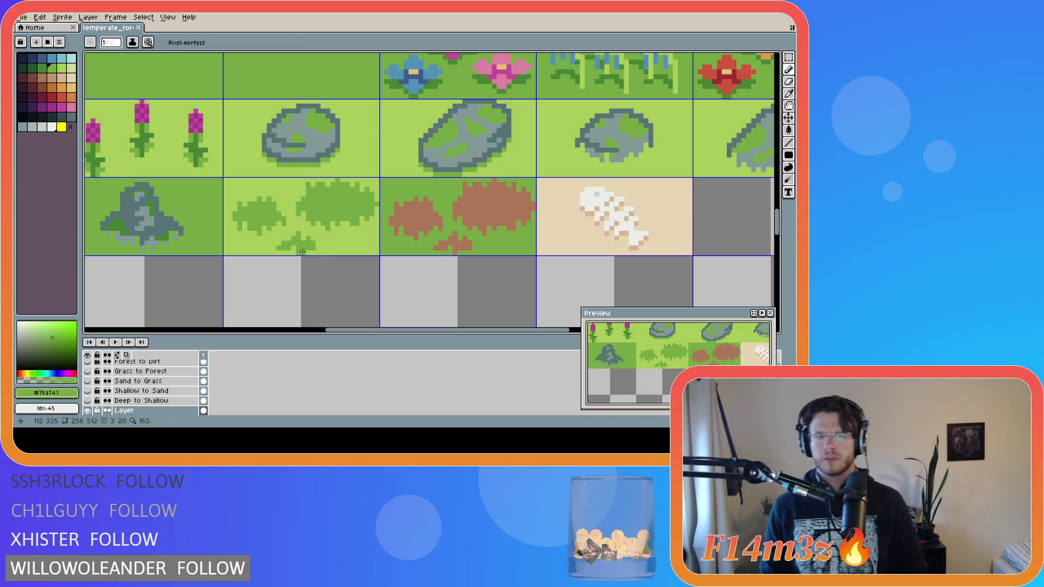
key(ctrl+z)
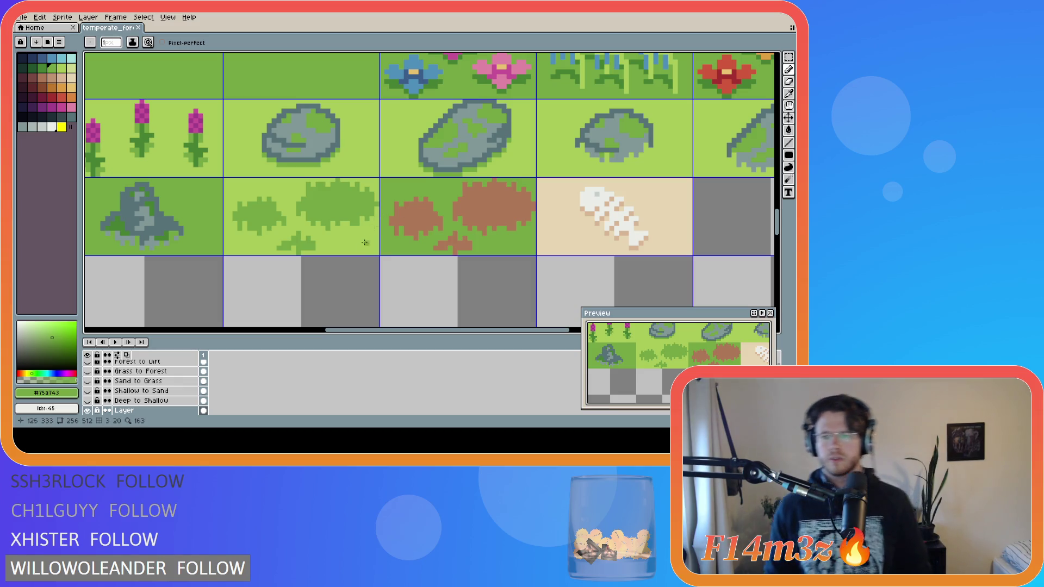
click(309, 254)
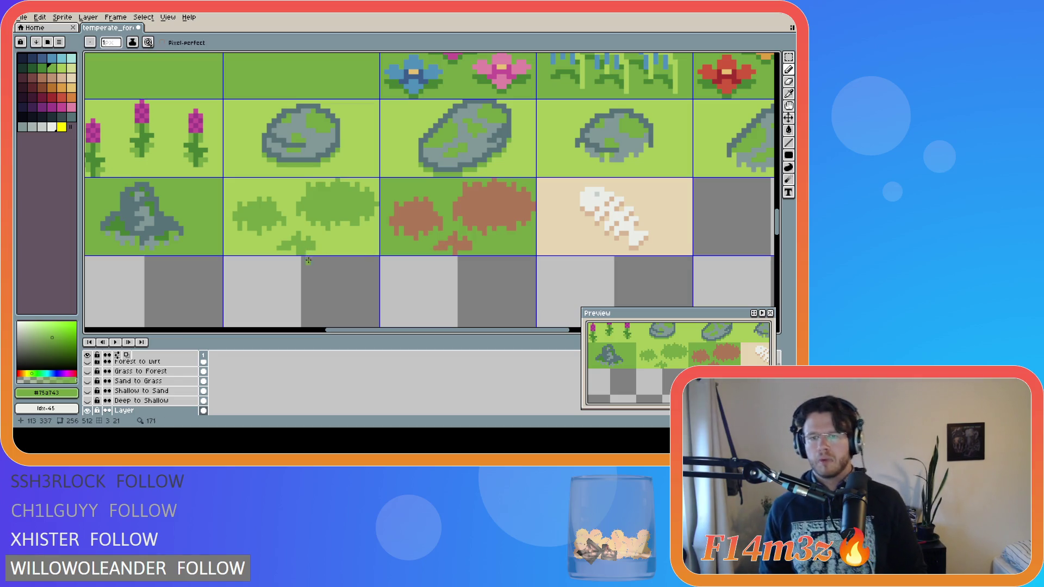
key(ctrl+z)
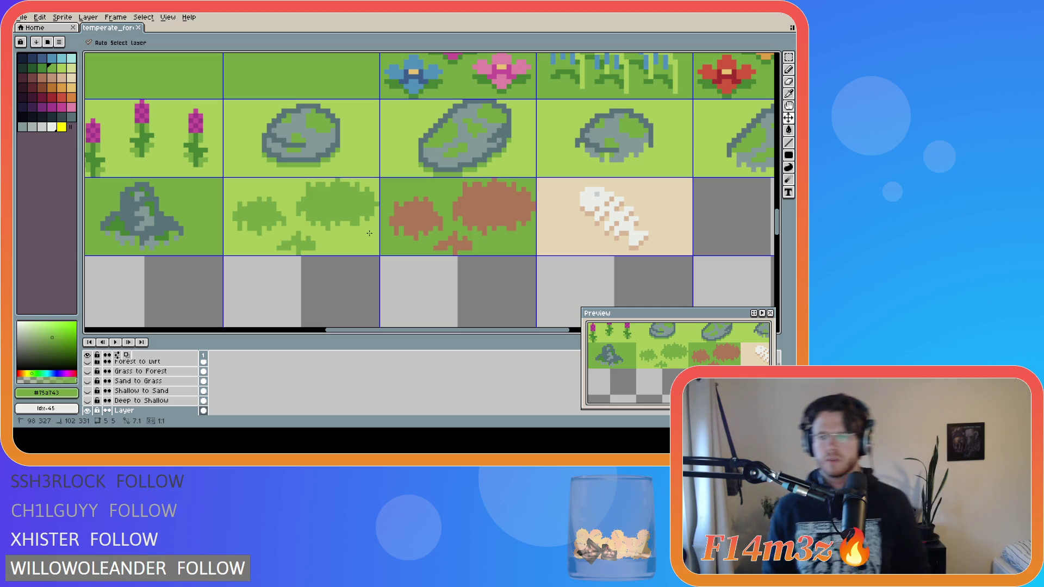
key(ctrl+y)
key(ctrl+d)
key(ctrl+s)
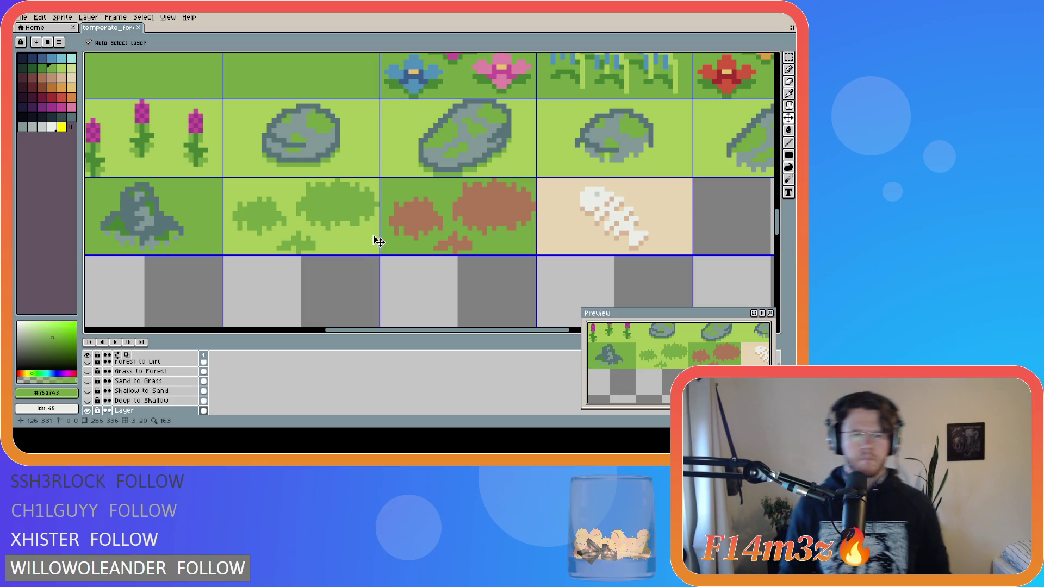
key(ctrl+y)
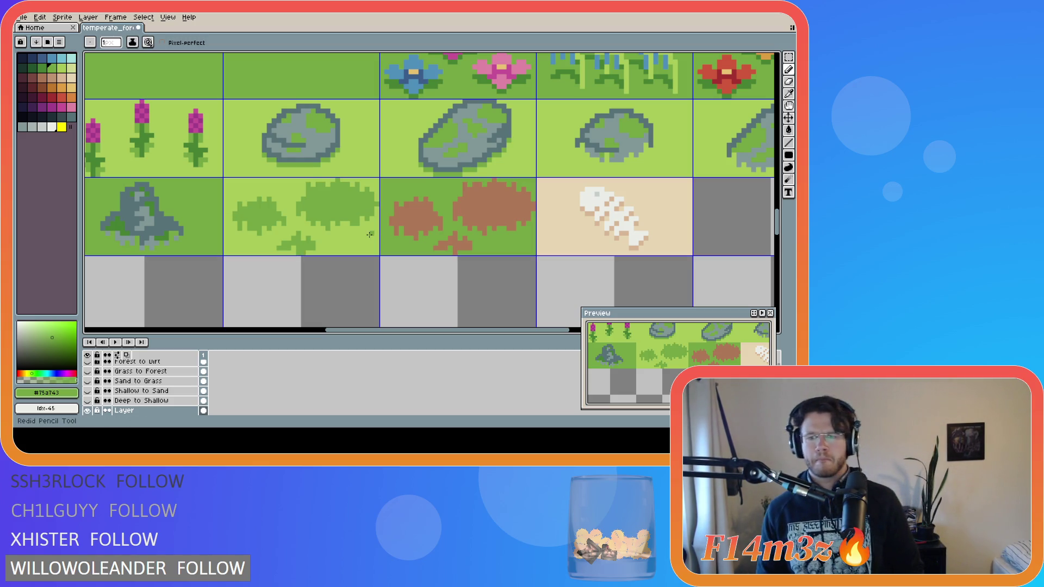
key(ctrl+z)
key(ctrl+y)
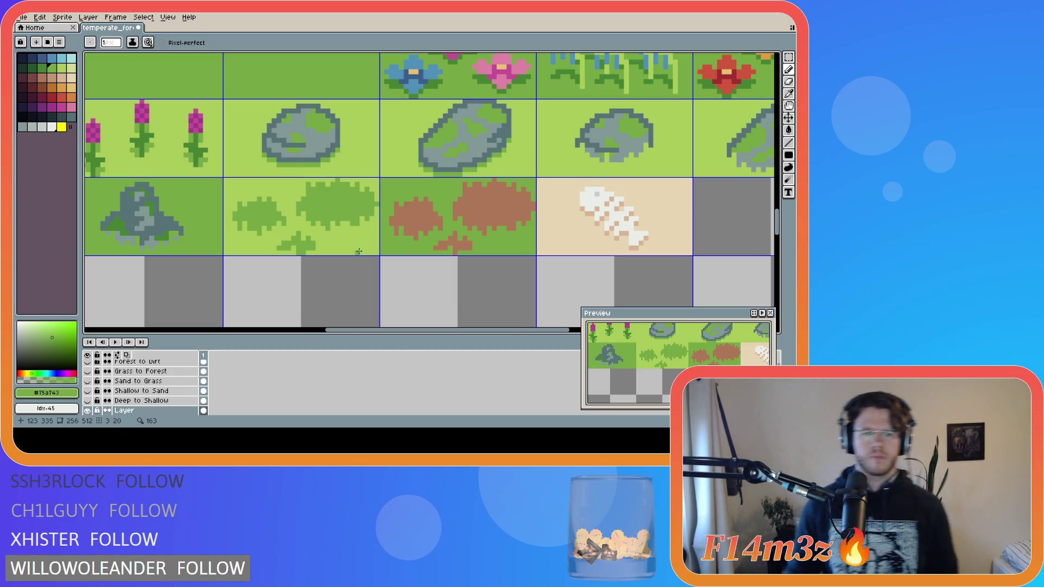
Re-pick light grass green #a8ca58 from the canvas and save temperate_forest.ase
key(i)
alt+click(308, 252)
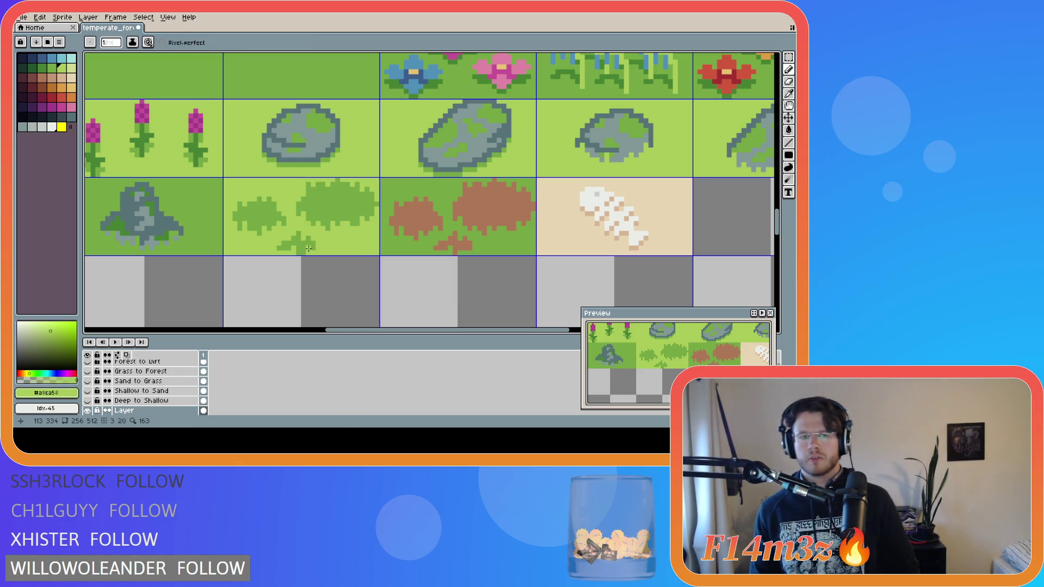
key(ctrl+s)
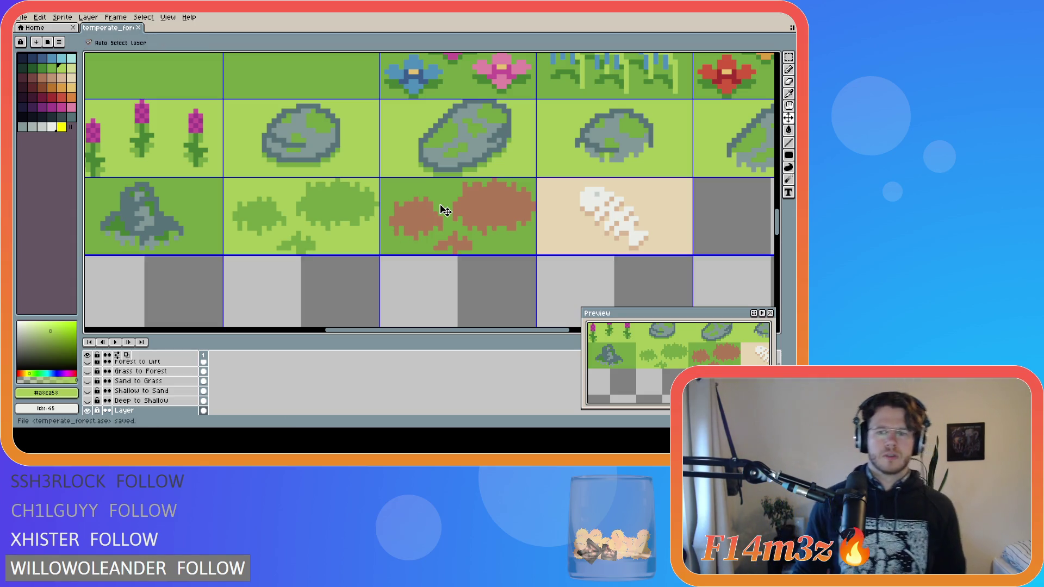
click(418, 227)
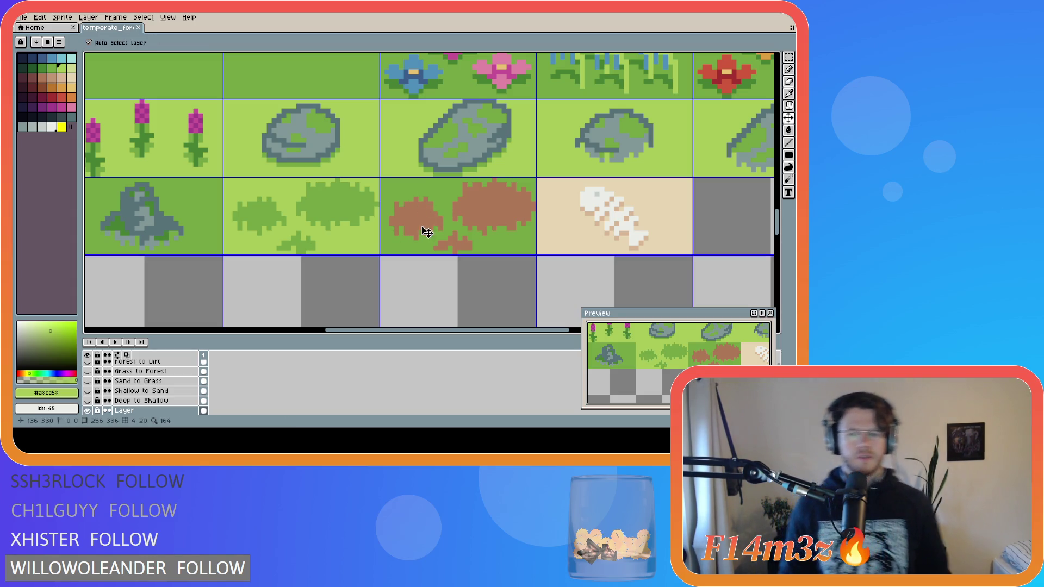
Save the tilesheet and copy the grass-clump tile onto the dirt tile
key(ctrl+s)
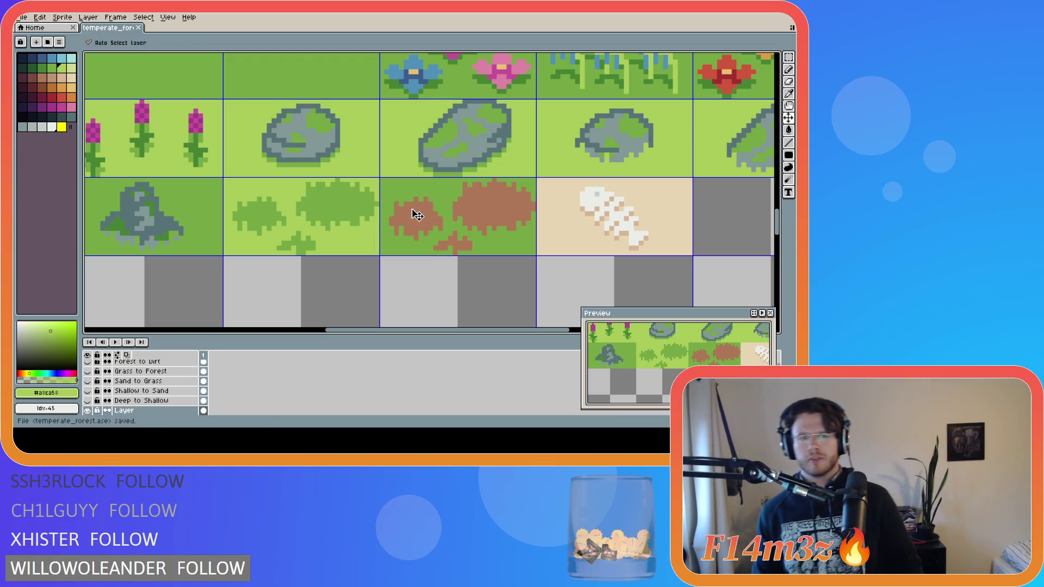
key(m)
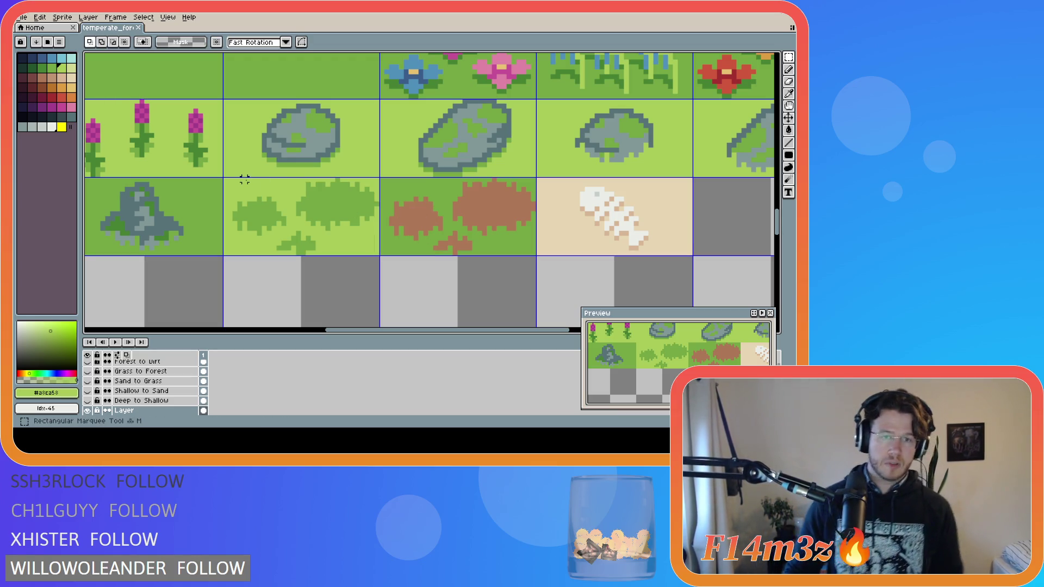
mouse_move(224, 178)
mouse_down()
mouse_move(280, 221)
mouse_move(372, 254)
mouse_up()
alt+click(415, 223)
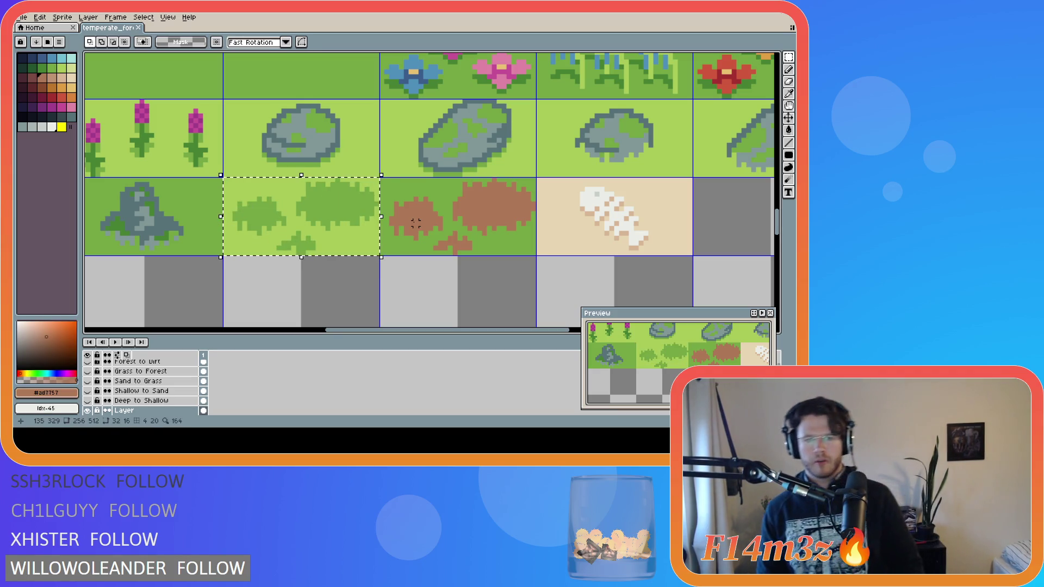
drag(280, 216, 434, 216)
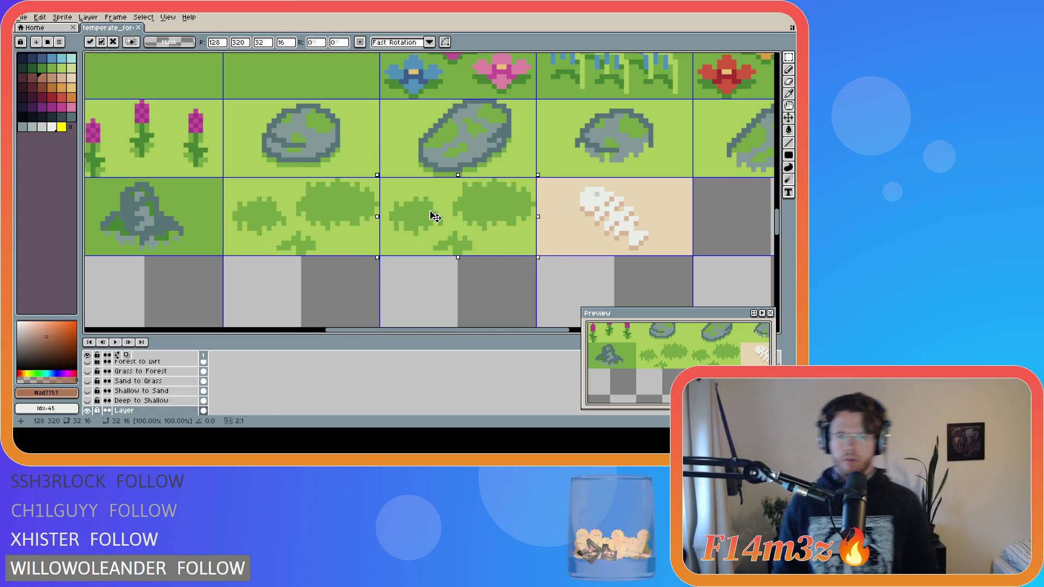
click(411, 297)
Fill the copied tile's three green patches with dirt brown #ad7757
key(g)
click(423, 223)
click(489, 204)
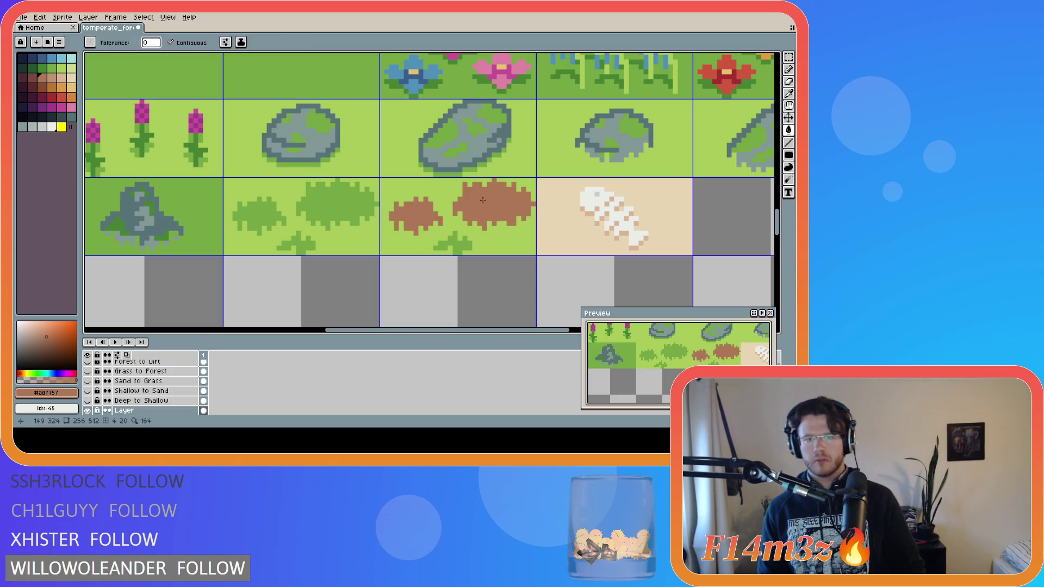
click(460, 244)
Make the dirt tile's background and edge line the darker grass green #75a743
alt+click(312, 194)
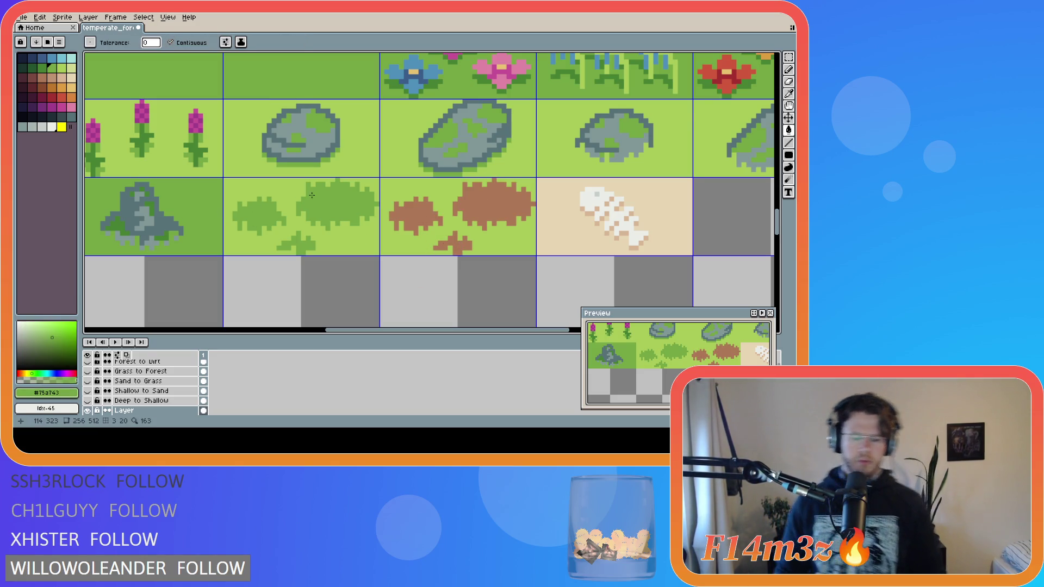
key(l)
mouse_move(381, 180)
mouse_down()
mouse_move(536, 179)
mouse_move(382, 183)
mouse_move(384, 251)
mouse_up()
key(g)
click(387, 245)
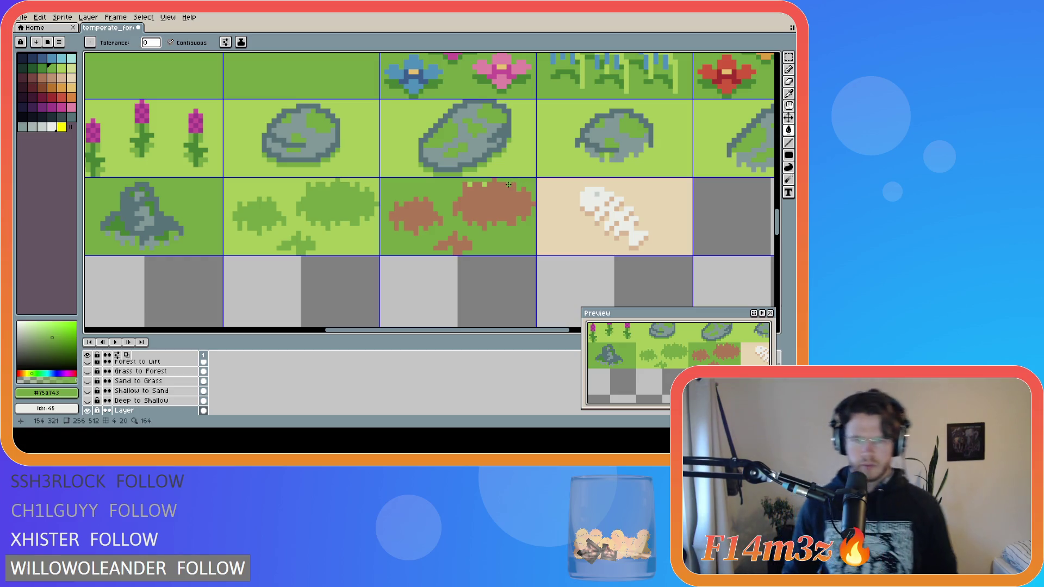
Save, then export and overwrite temperate_forest.png before returning to GameMaker
key(ctrl+s)
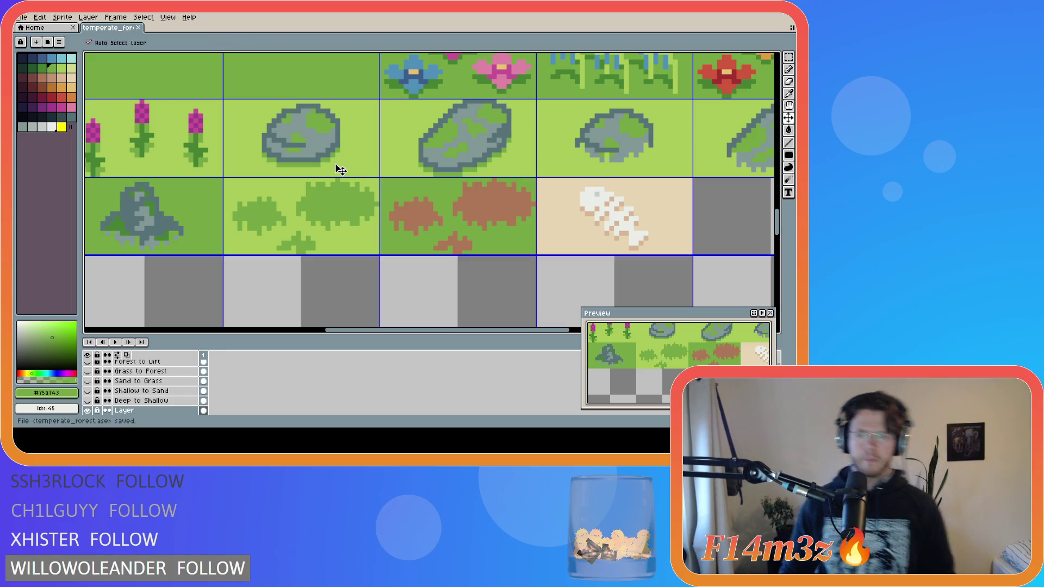
click(23, 20)
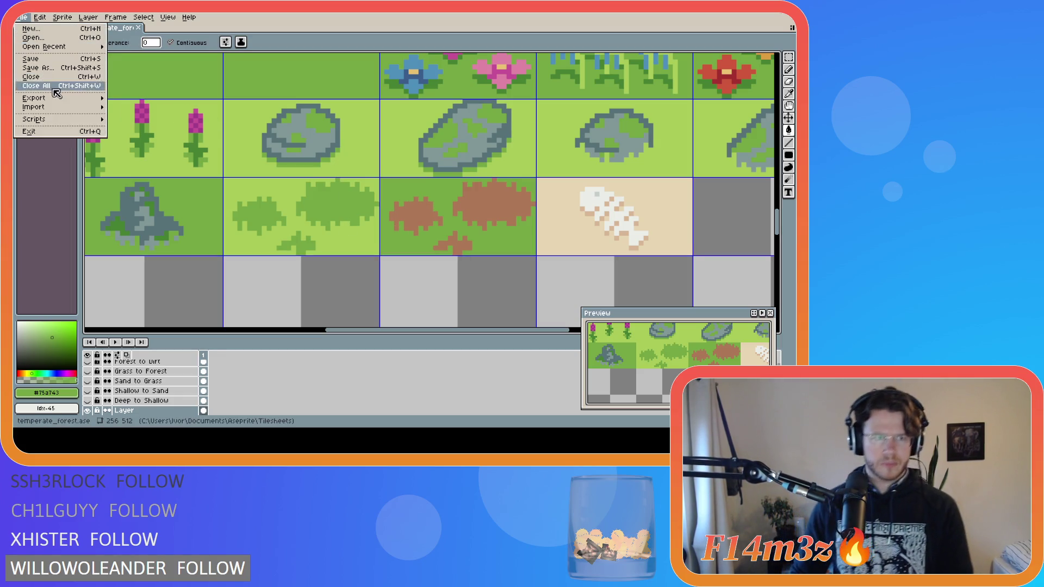
mouse_move(57, 99)
click(125, 104)
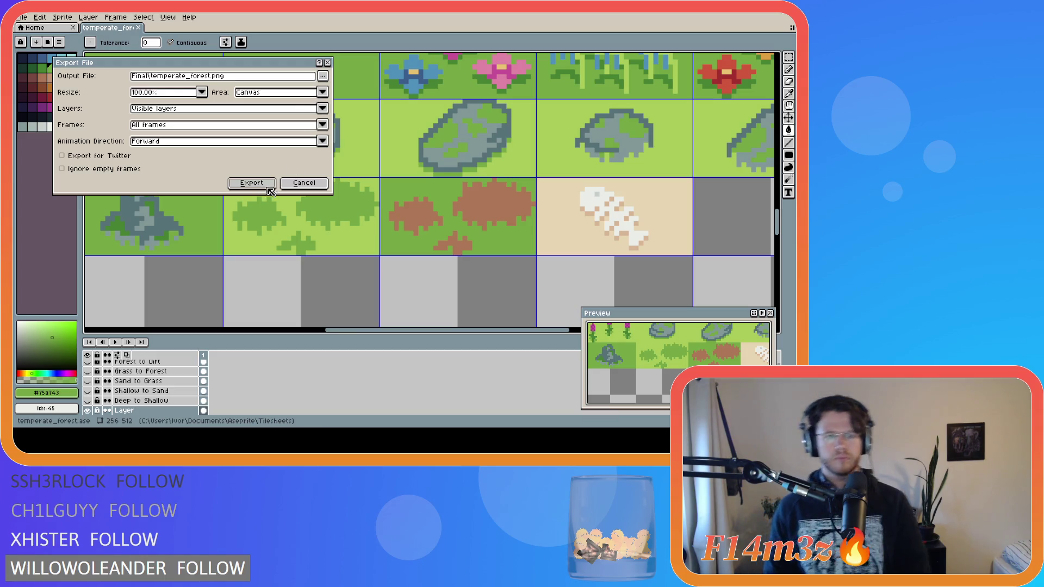
click(264, 184)
click(386, 244)
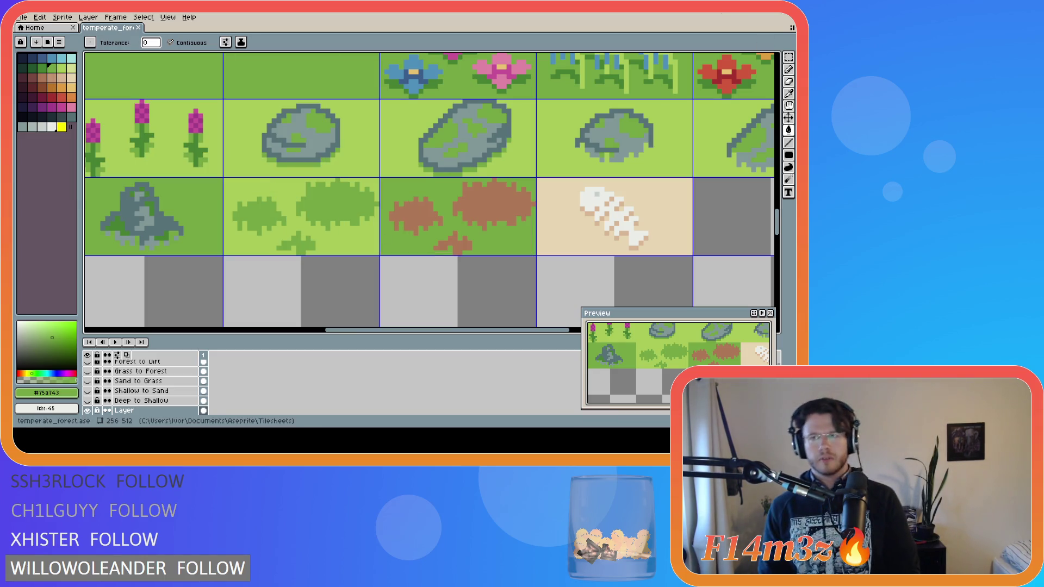
key(alt+Tab)
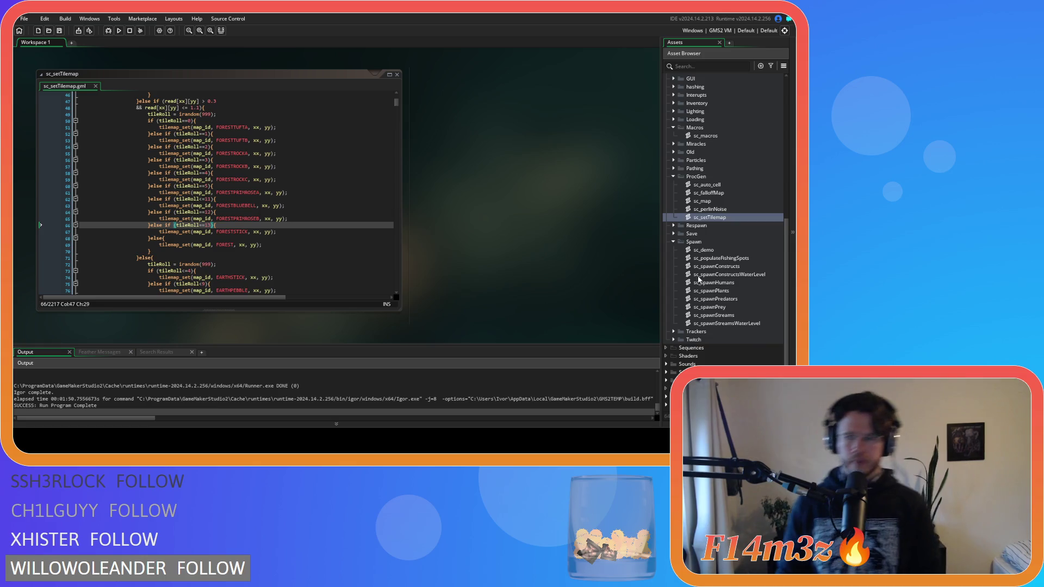
Open the sp_temperate_tiles sprite from Sprites > Tiles > Isometric > Temperate
click(665, 372)
scroll(663, 364, down, 5)
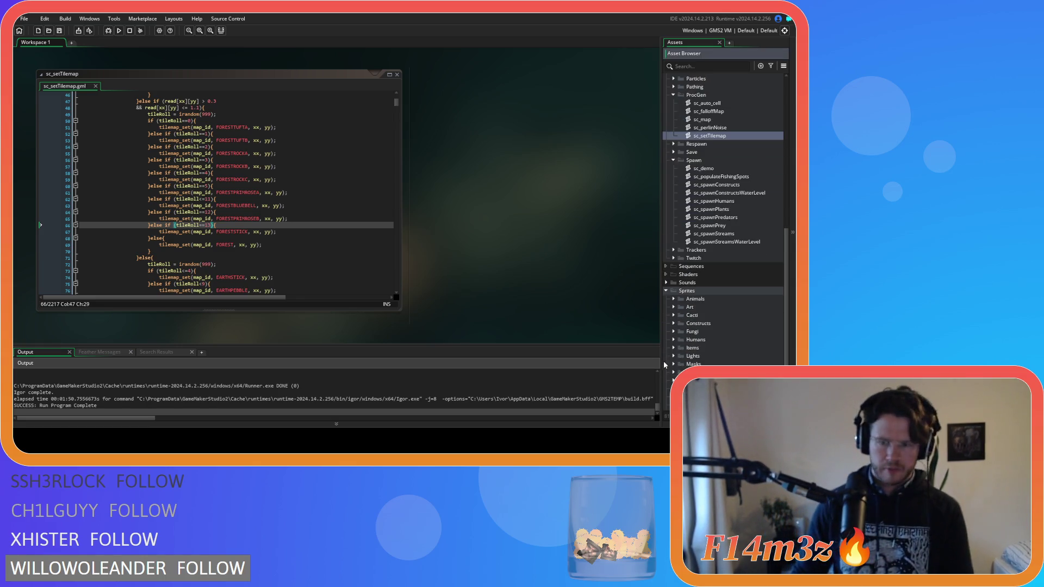
click(673, 348)
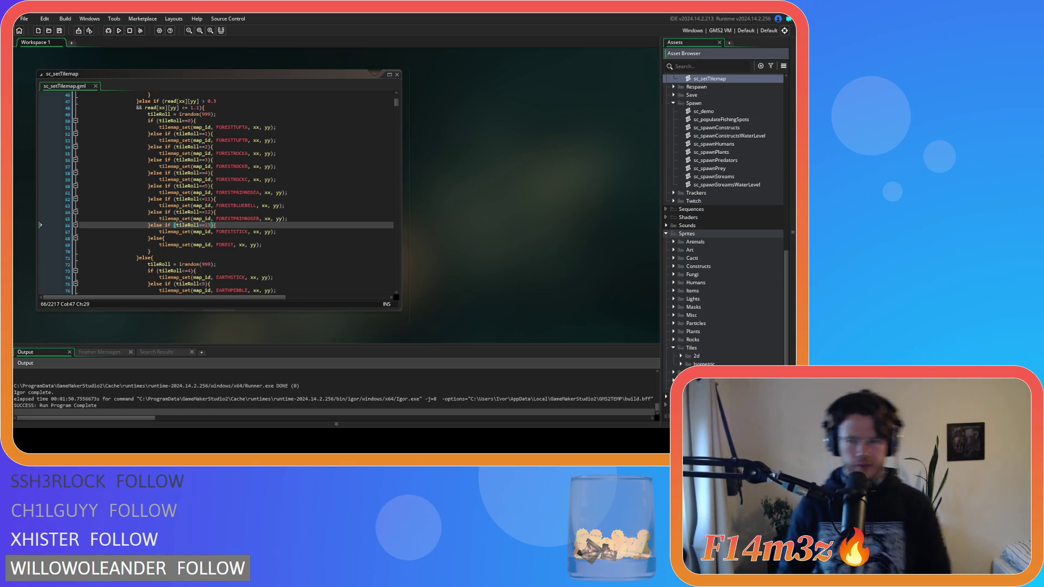
click(681, 364)
scroll(680, 362, down, 3)
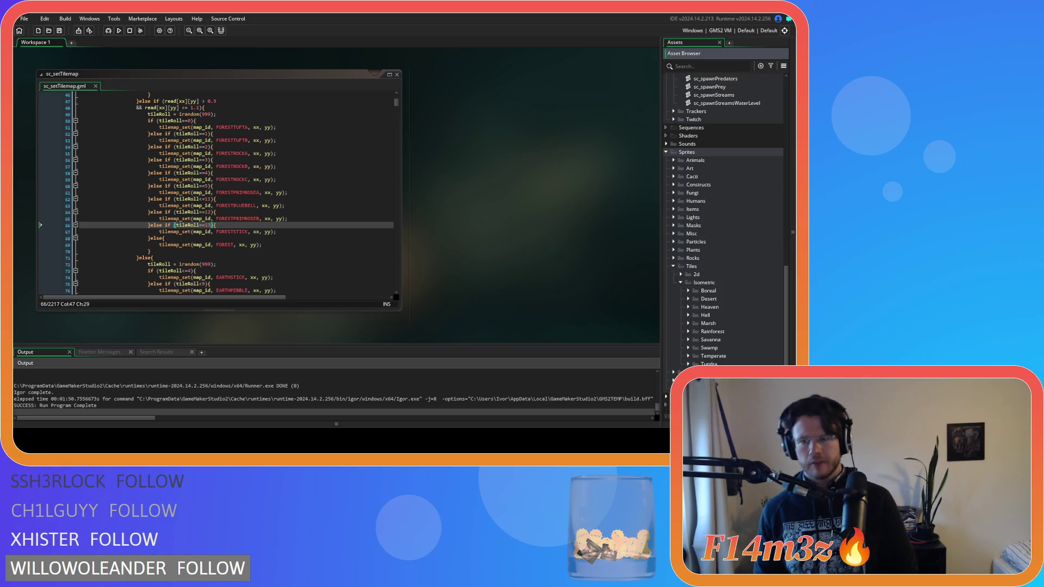
click(688, 356)
double_click(717, 365)
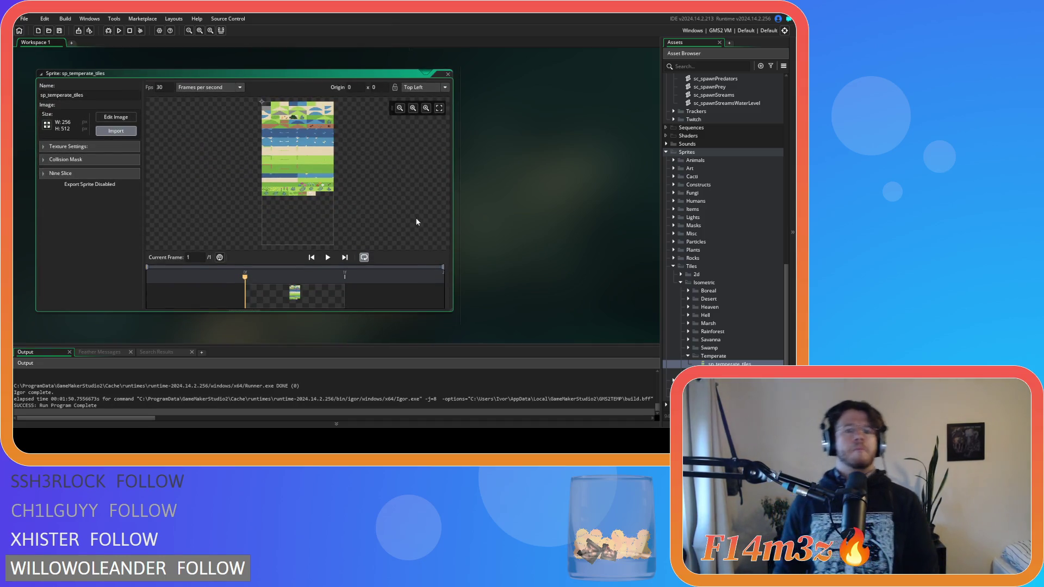
Collapse the sp_temperate_tiles sprite editor and build and run the game with F5
right_click(545, 117)
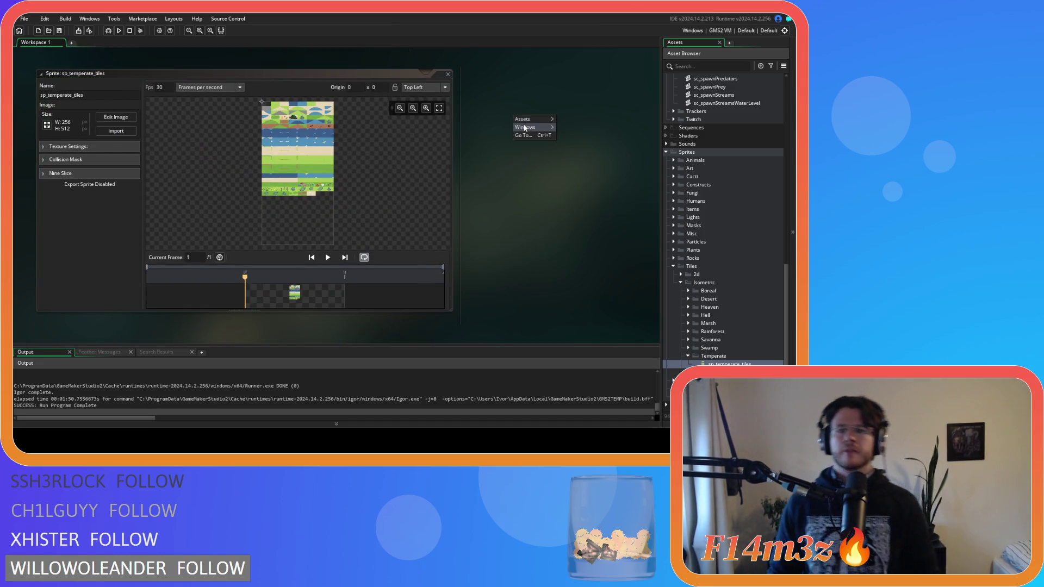
click(582, 148)
key(F5)
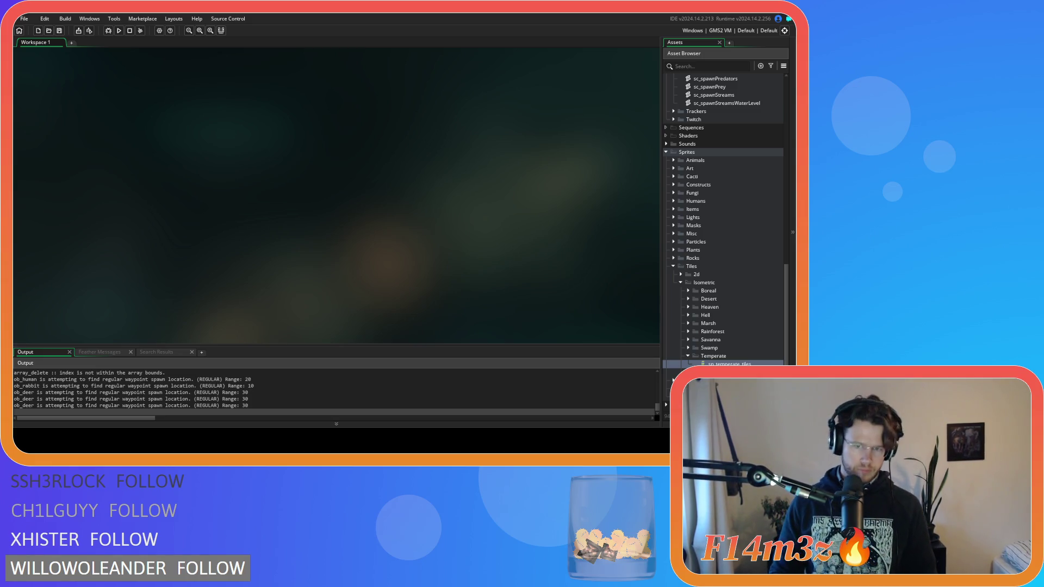
Pan over woods, beach and coastline toward the sand and lake to inspect the tiles
scroll(476, 290, up, 2)
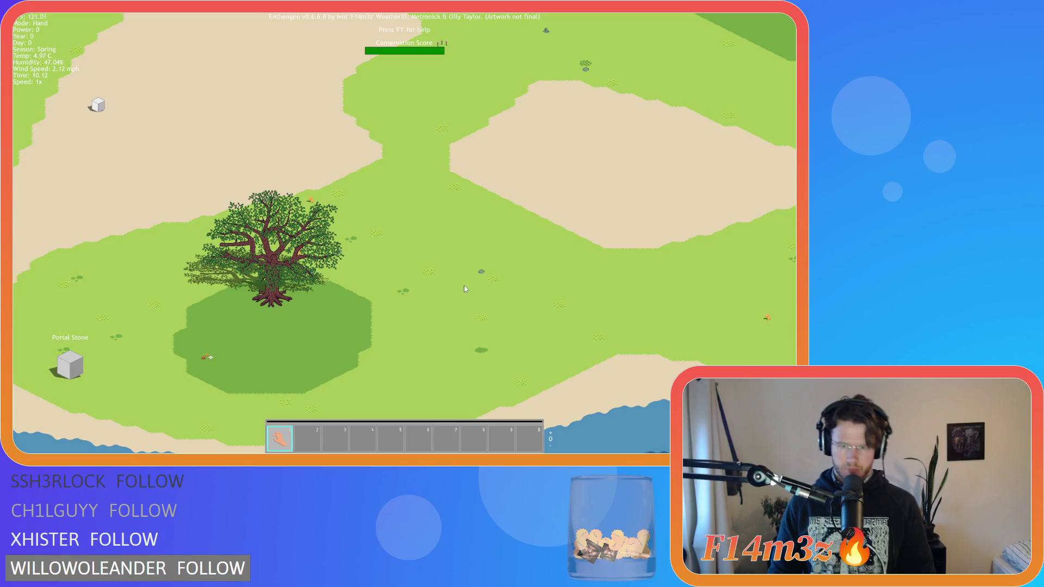
key(w)
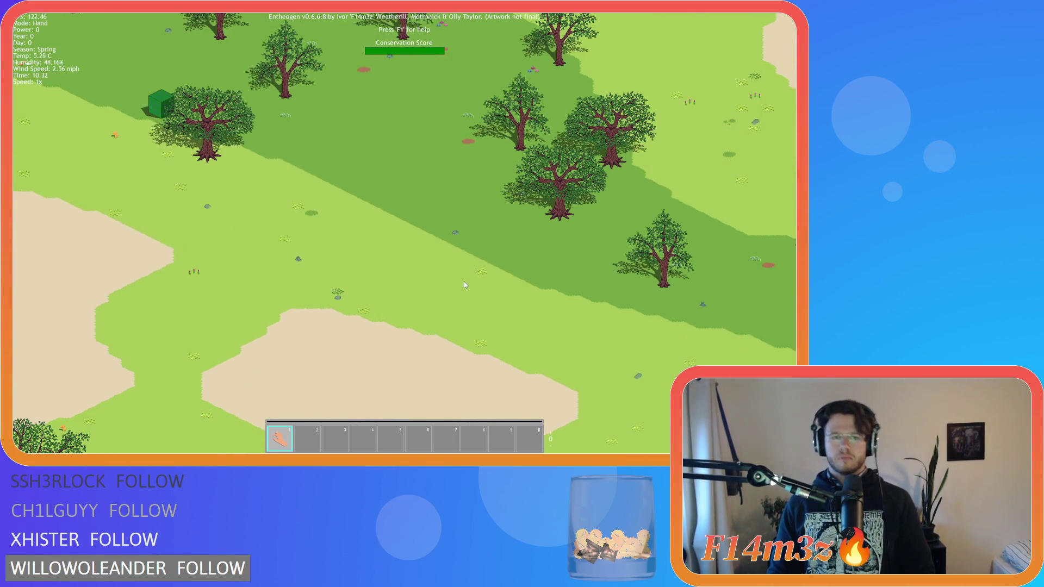
key(s)
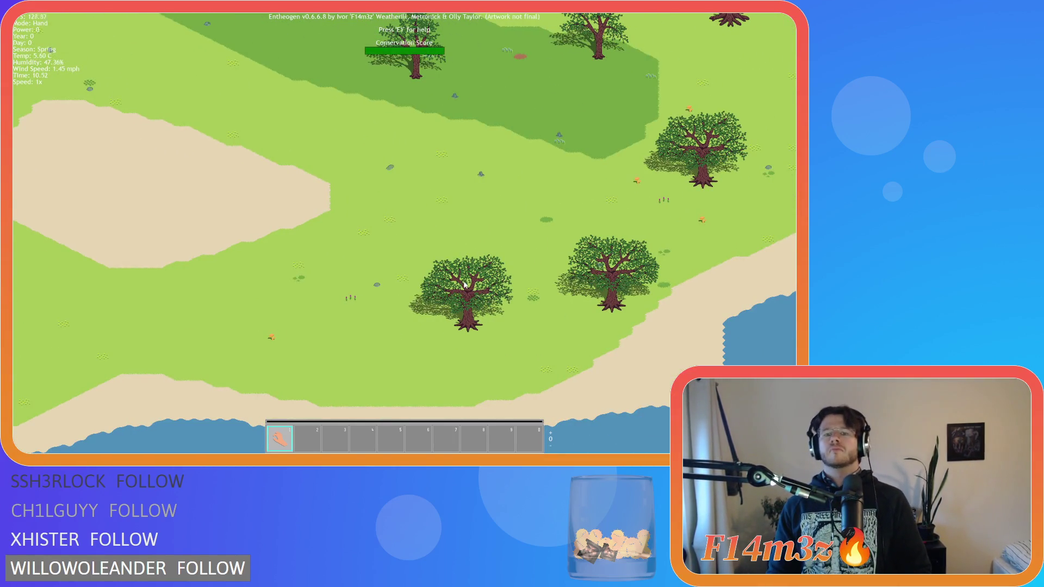
key(d)
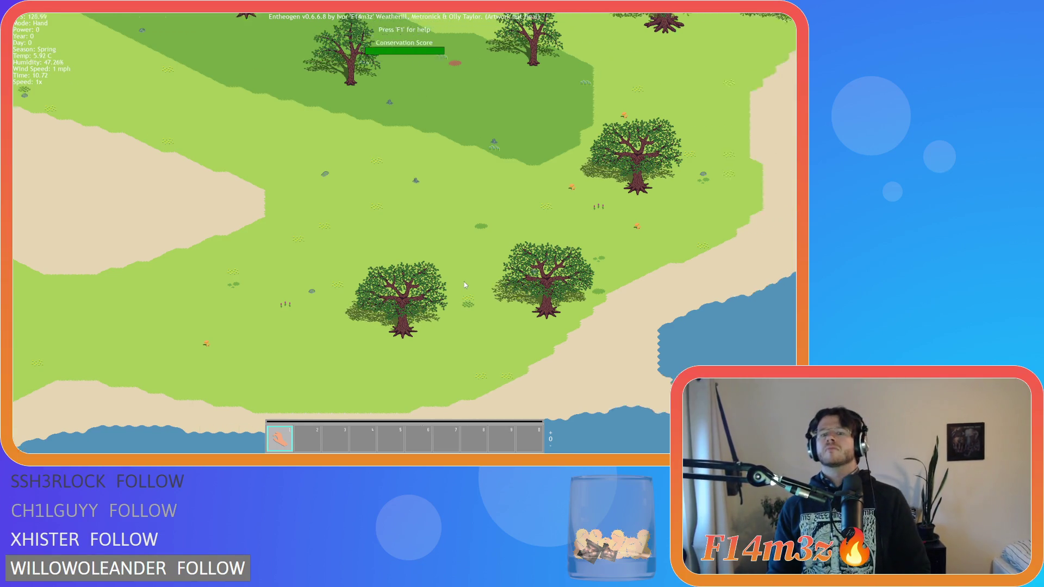
key(w)
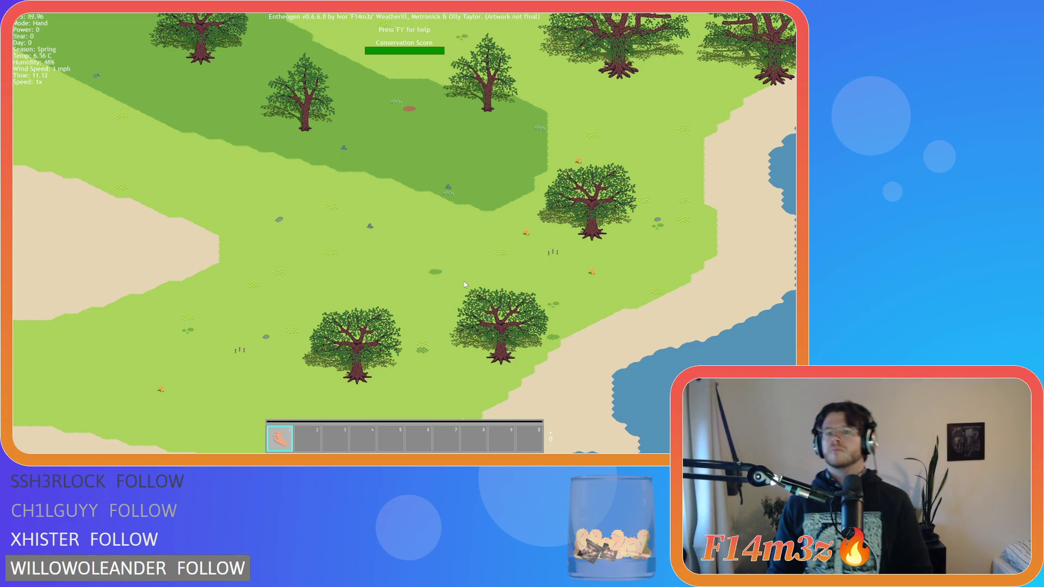
key(w)
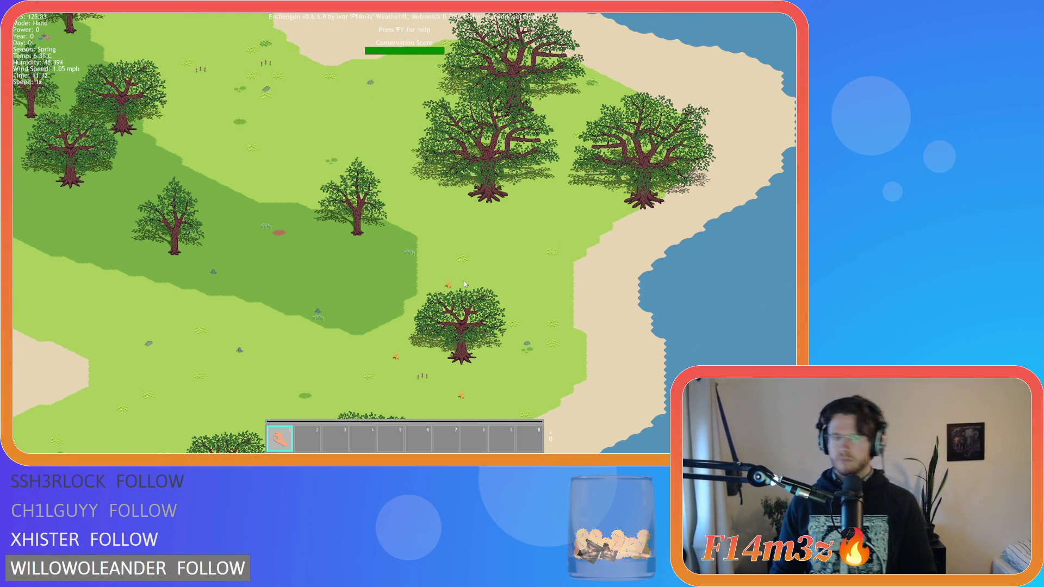
key(a)
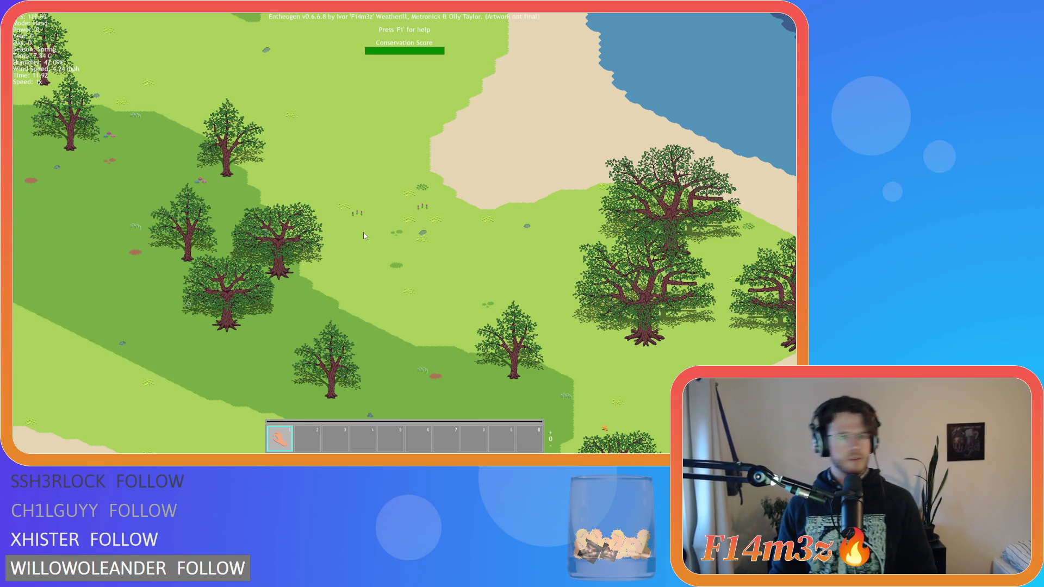
key(a)
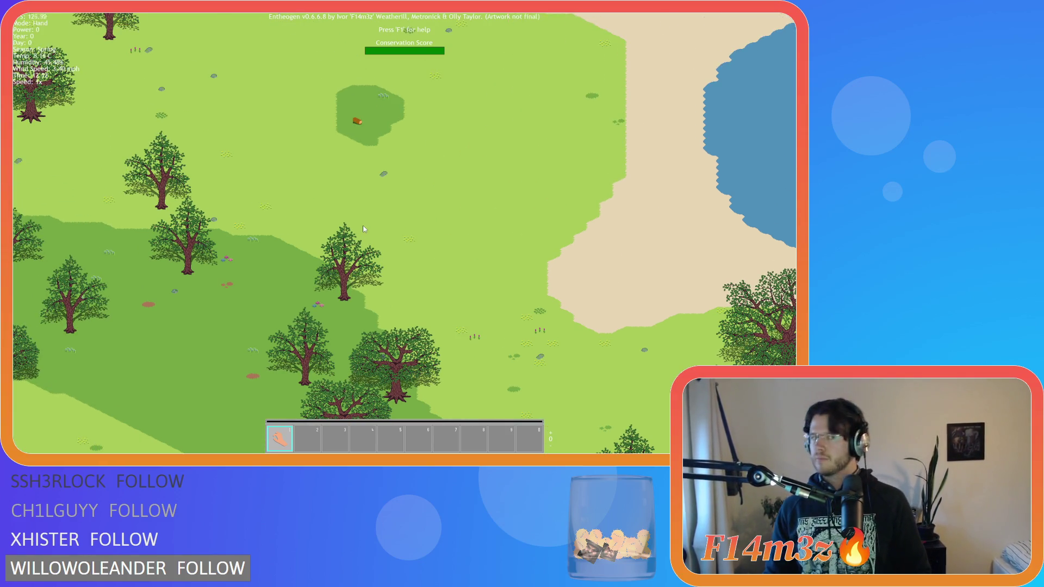
scroll(273, 152, up, 3)
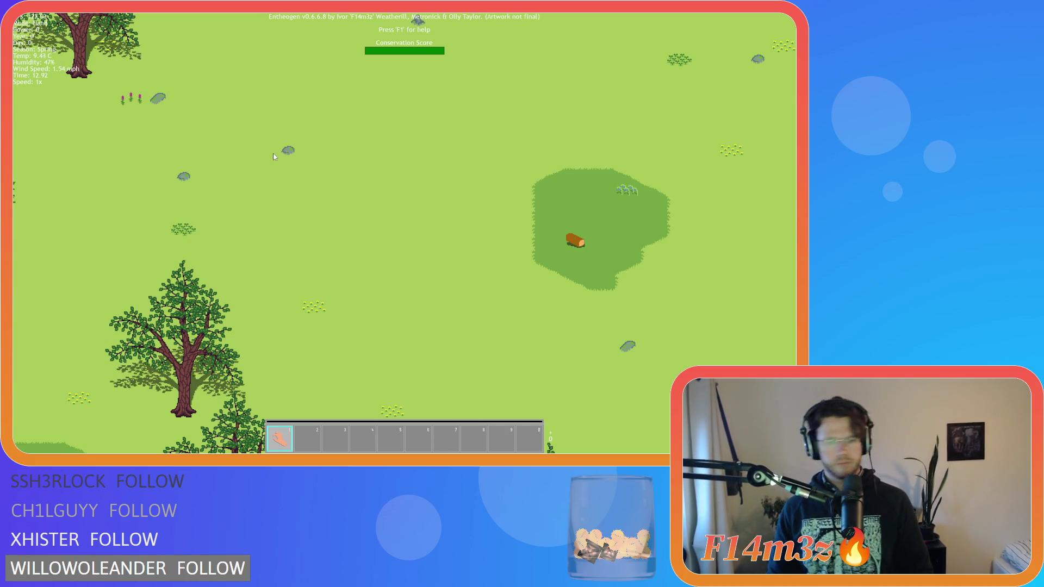
scroll(273, 157, down, 3)
Pan across grassland and the forest edge near the green cube
key(a)
key(s)
key(a)
key(s)
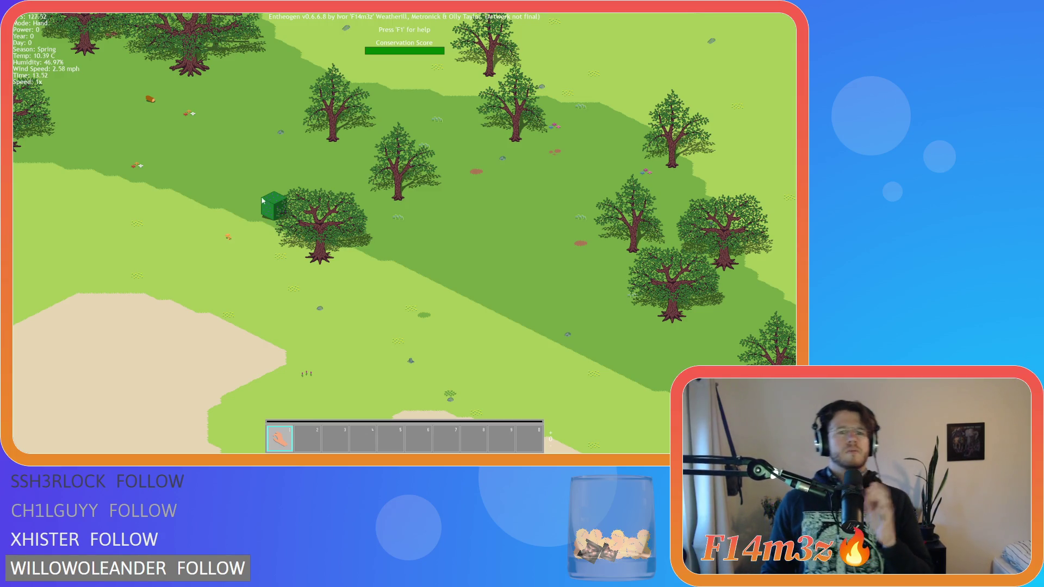
key(a)
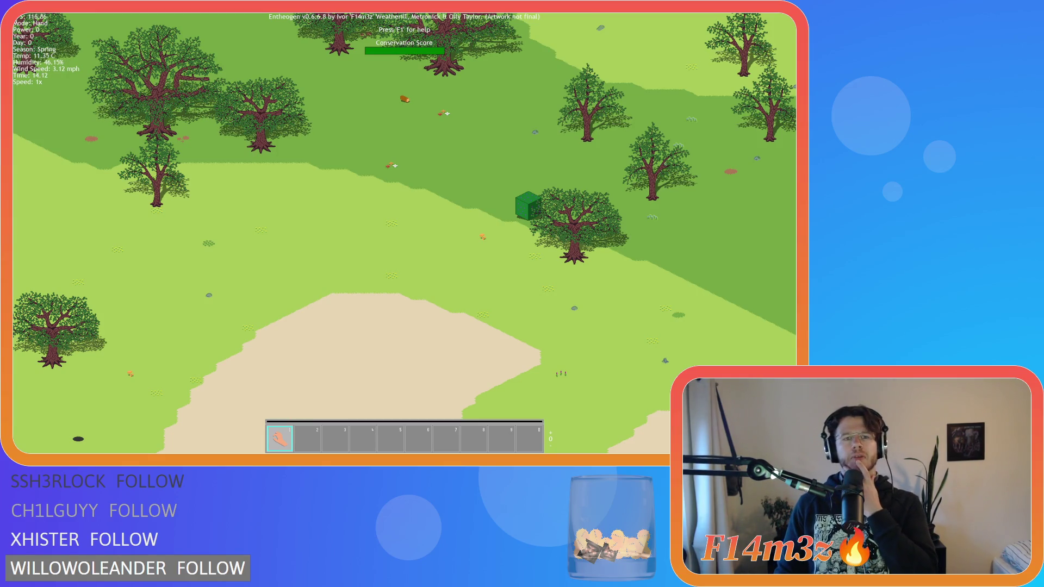
key(w)
key(a)
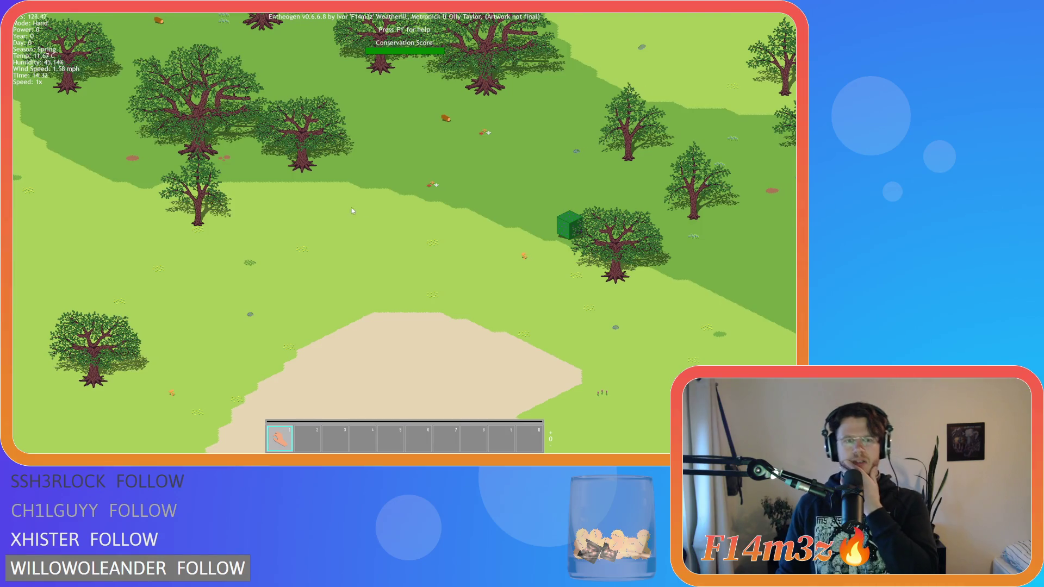
drag(351, 207, 399, 214)
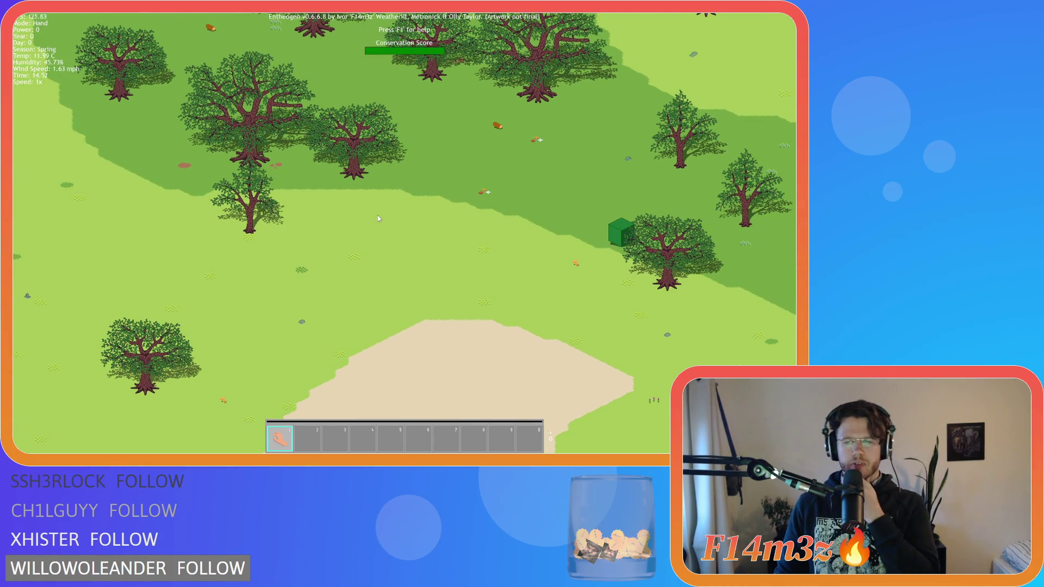
key(a)
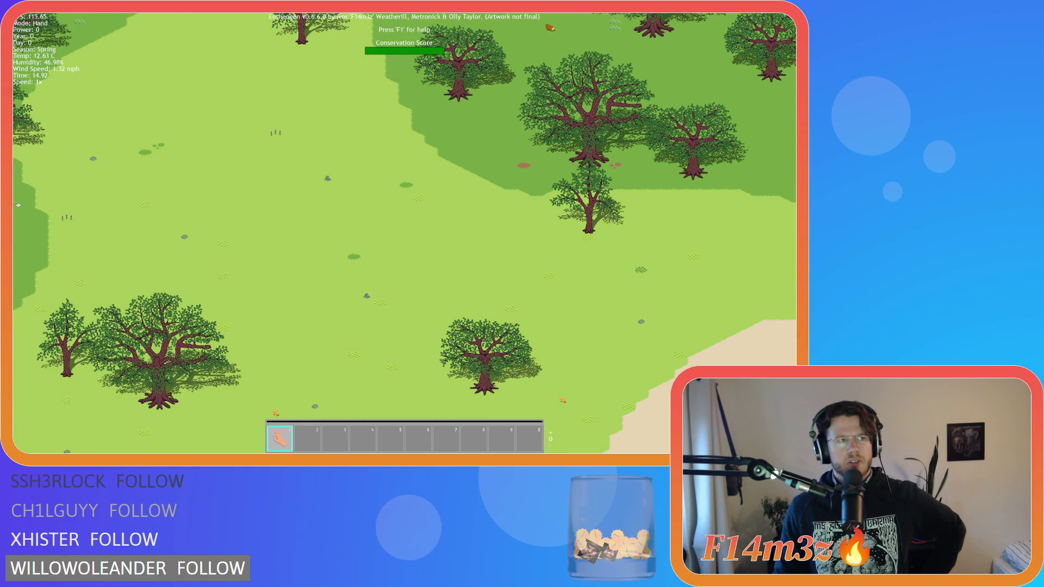
key(d)
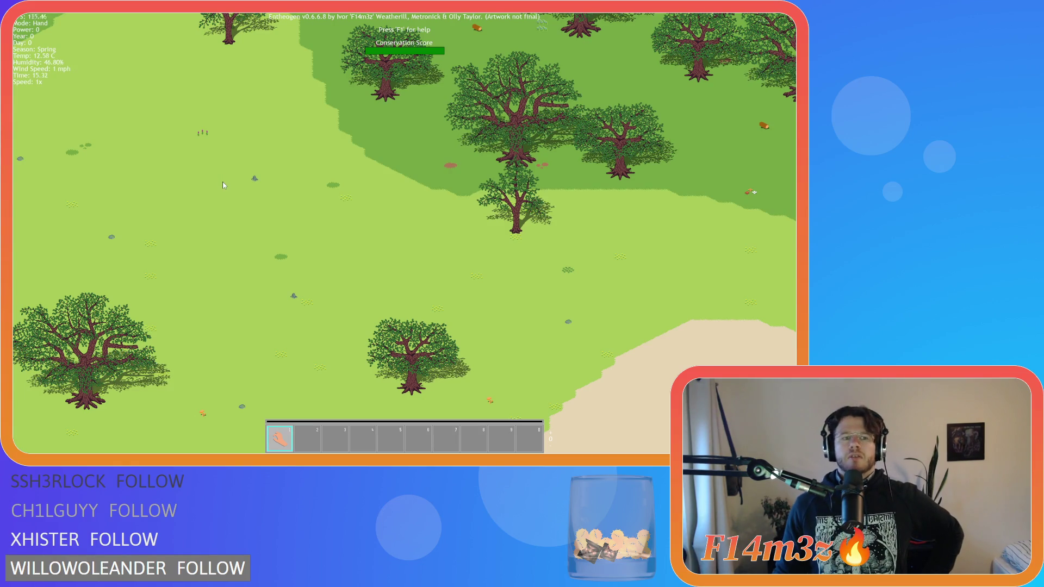
scroll(222, 182, down, 5)
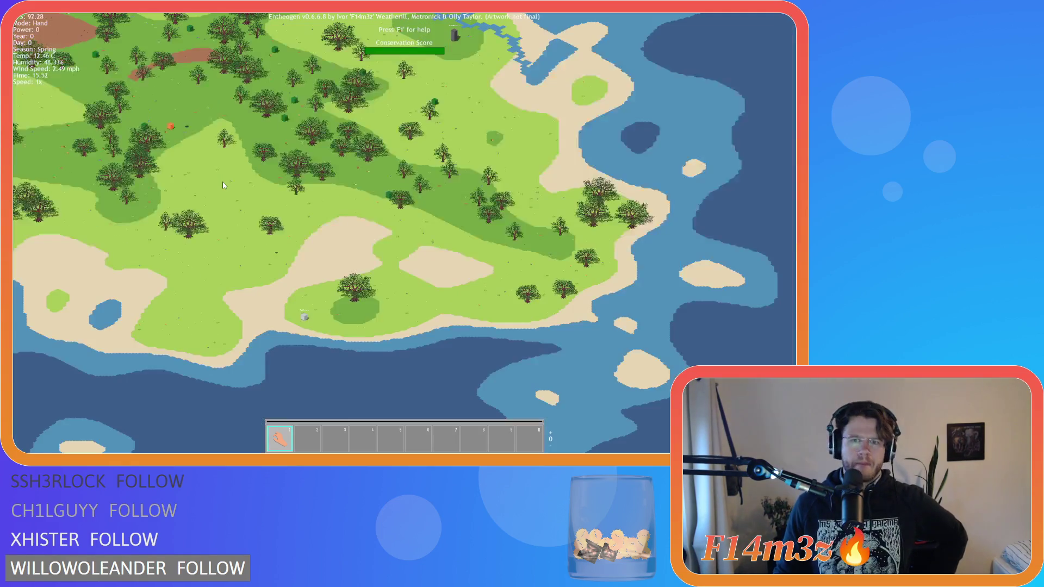
Pan across the zoomed-out island to the lake, beach and grey pillar
scroll(223, 181, up, 3)
drag(212, 205, 445, 174)
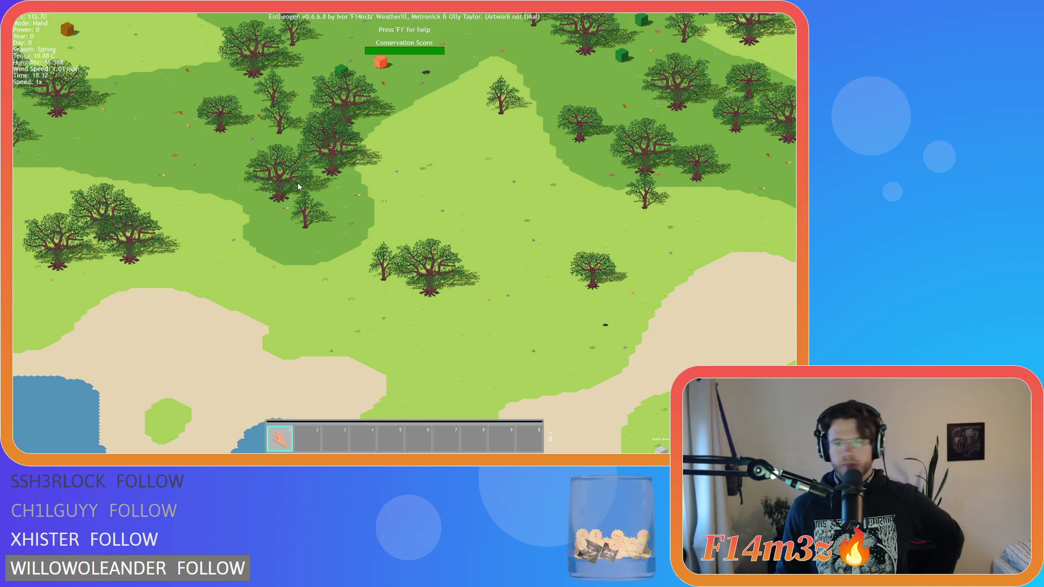
scroll(324, 206, up, 3)
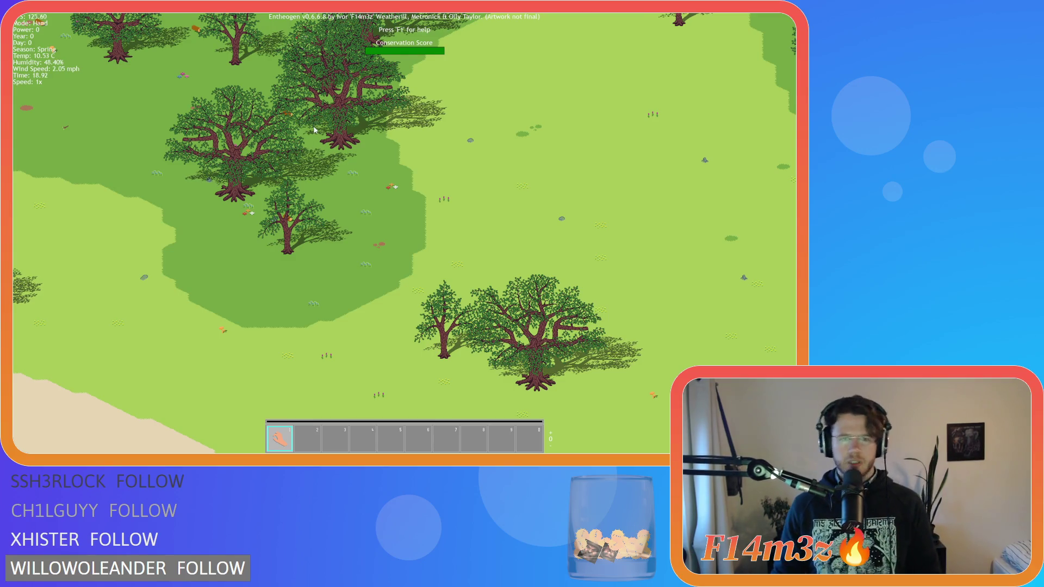
scroll(294, 152, down, 5)
key(a)
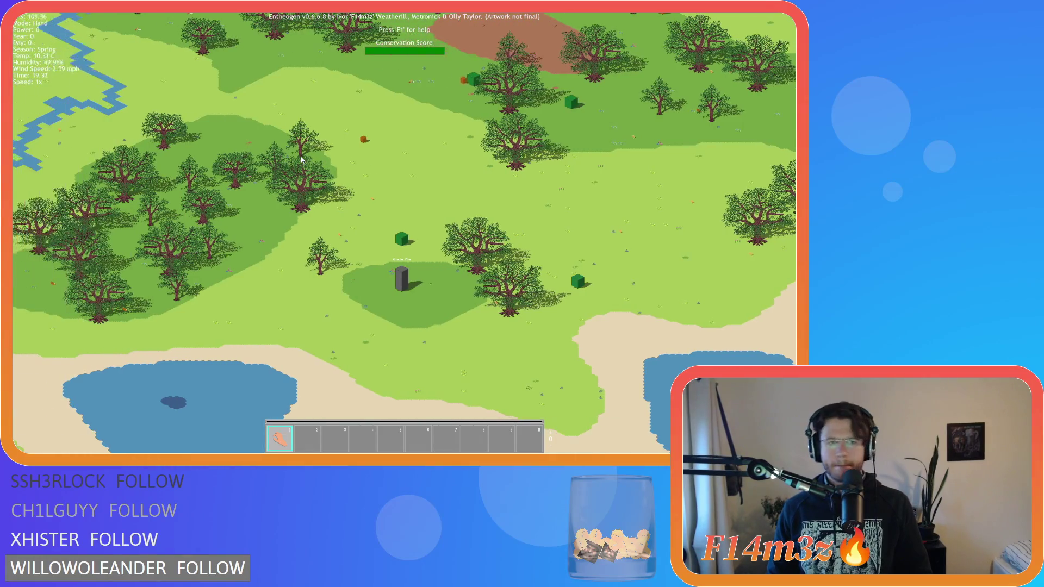
scroll(454, 248, up, 5)
scroll(454, 248, down, 5)
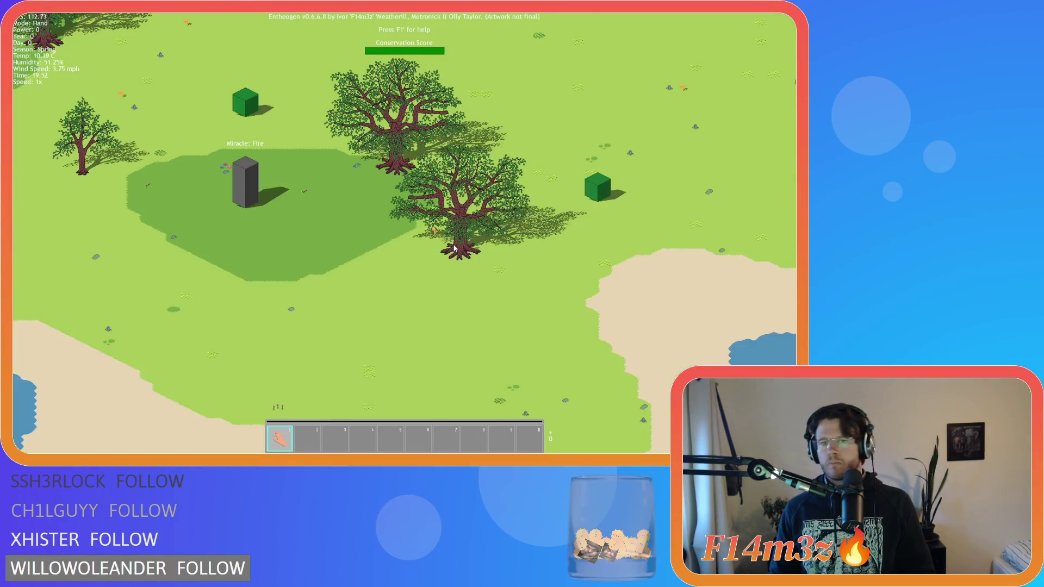
key(a)
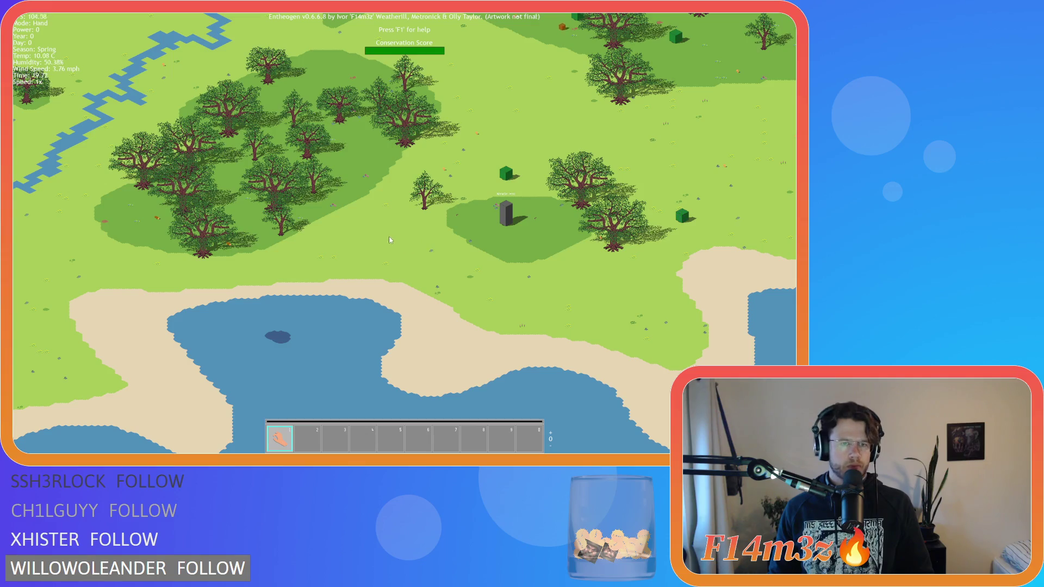
Pan north past the grey pillar and river to the villagers' forest glade
key(w)
key(d)
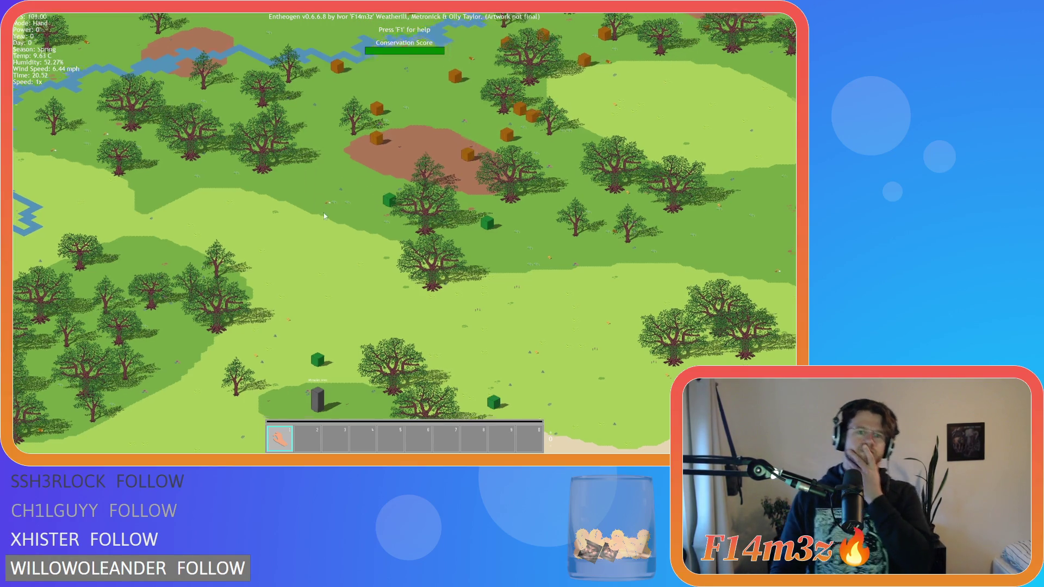
key(w)
scroll(350, 142, up, 3)
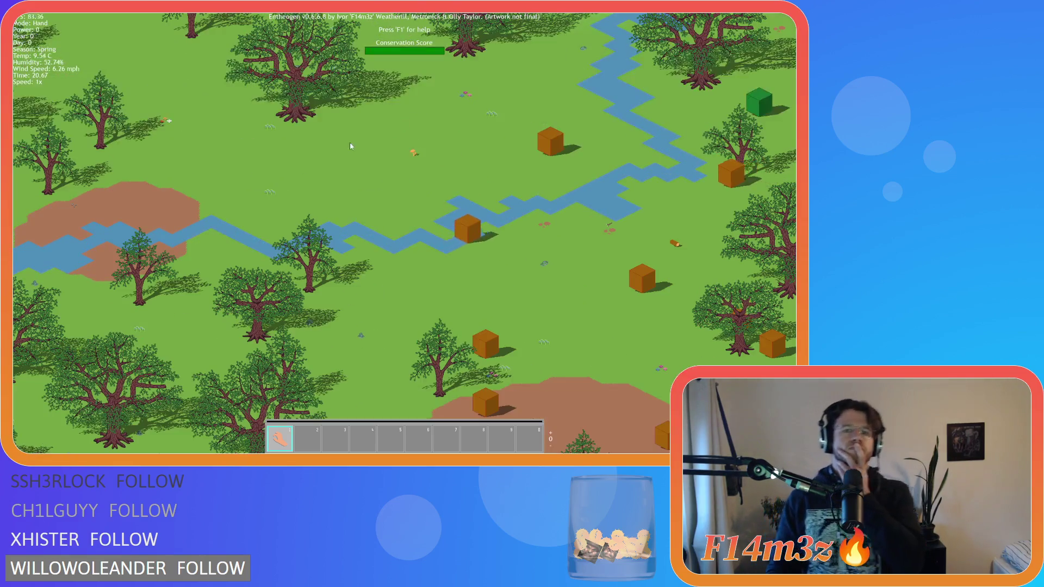
key(w)
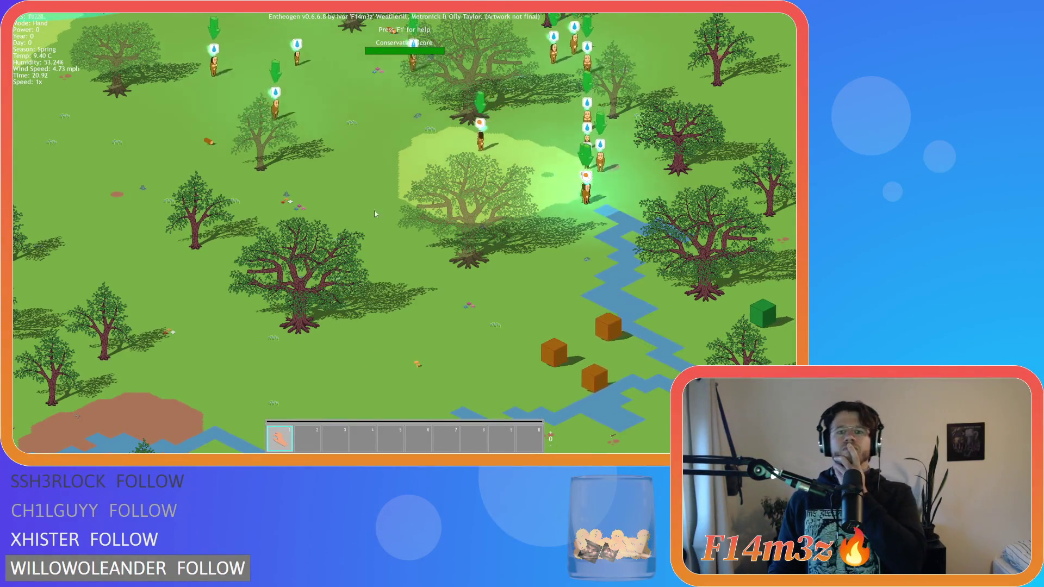
key(w)
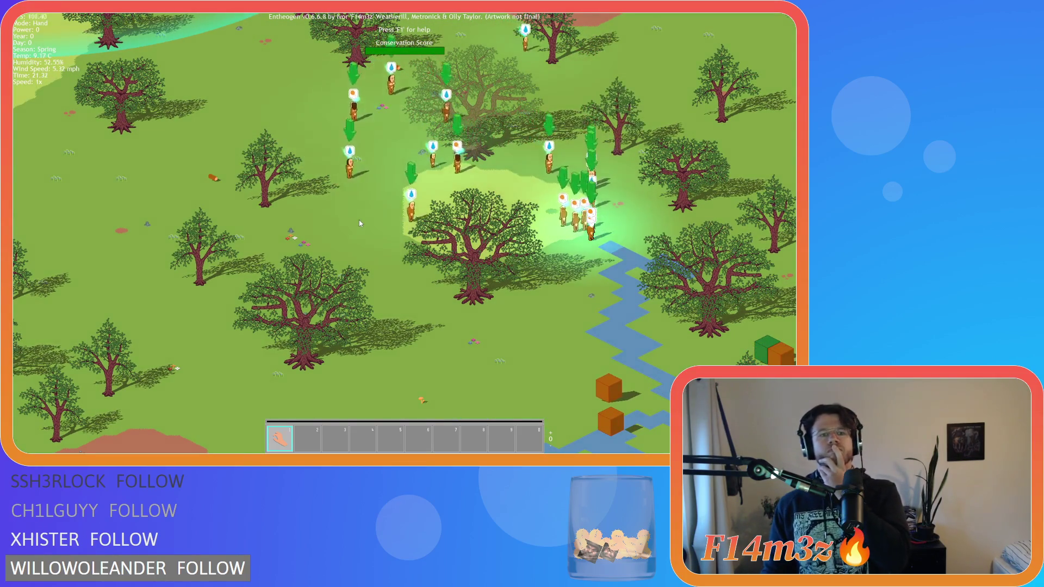
key(a)
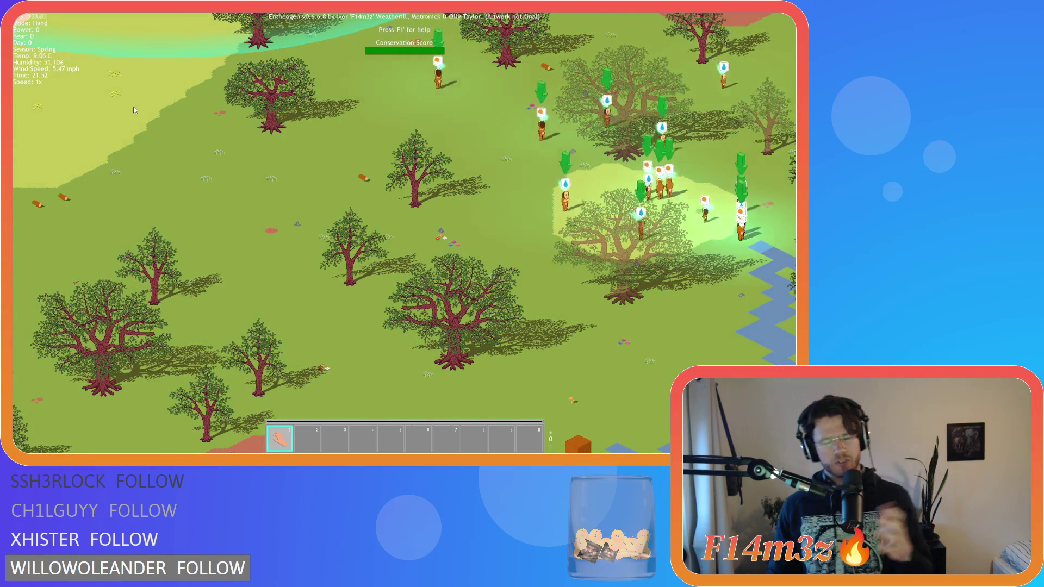